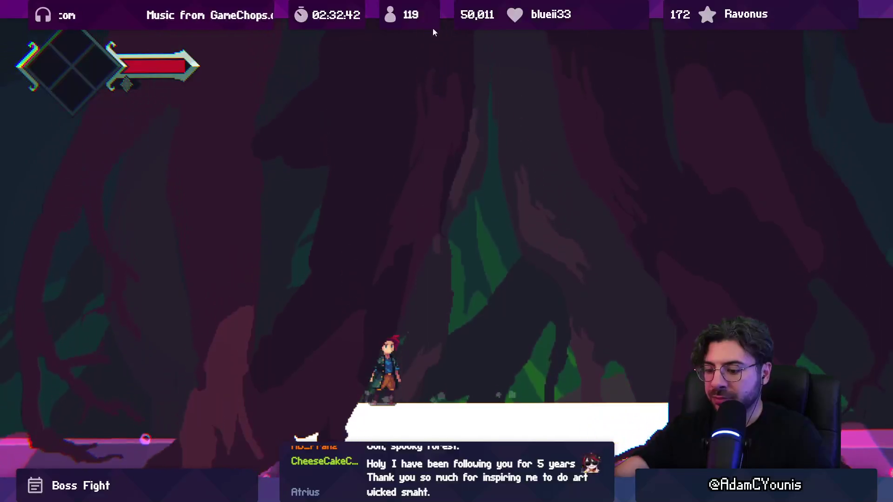
Restore the editor layout and glance at the boss manager script before returning to the scene.
key(shift+space)
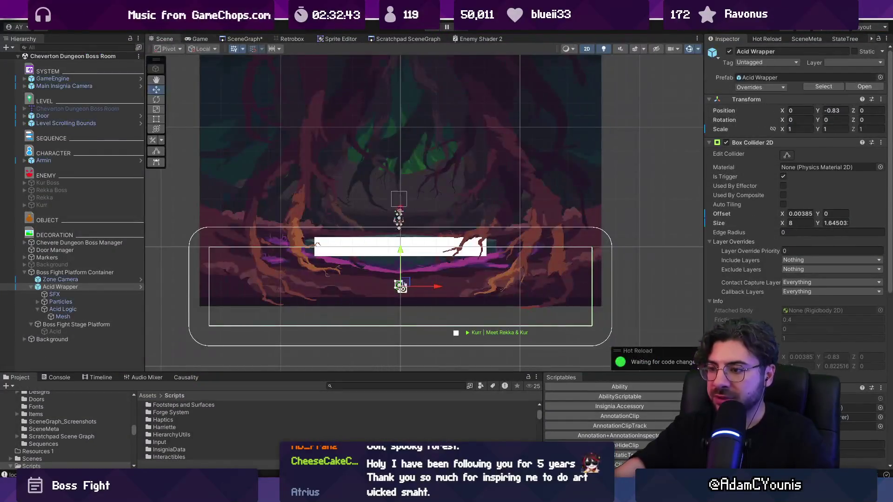
key(alt+Tab)
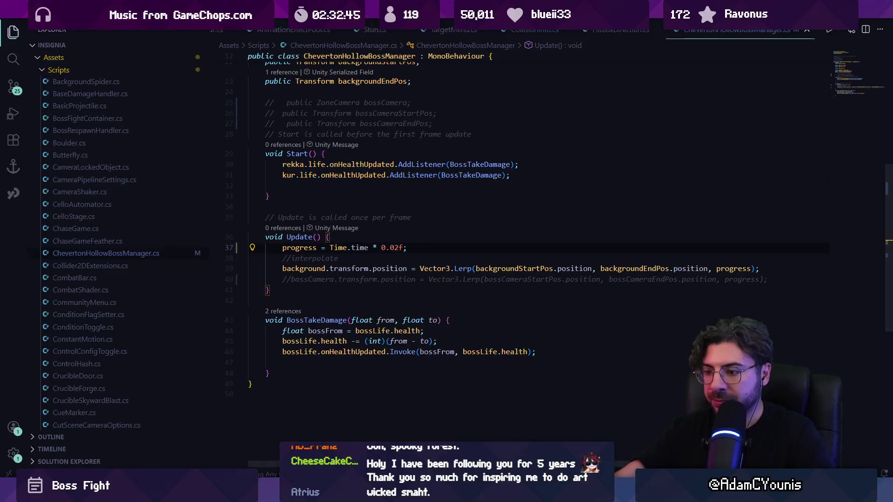
key(alt+Tab)
Play the boss room full-screen, running left and right and jumping while watching the background shift.
key(shift+space)
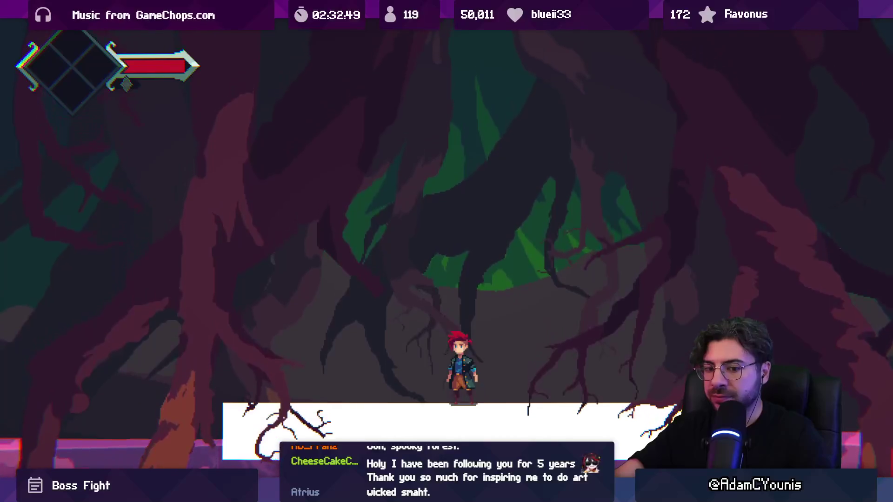
key(Left)
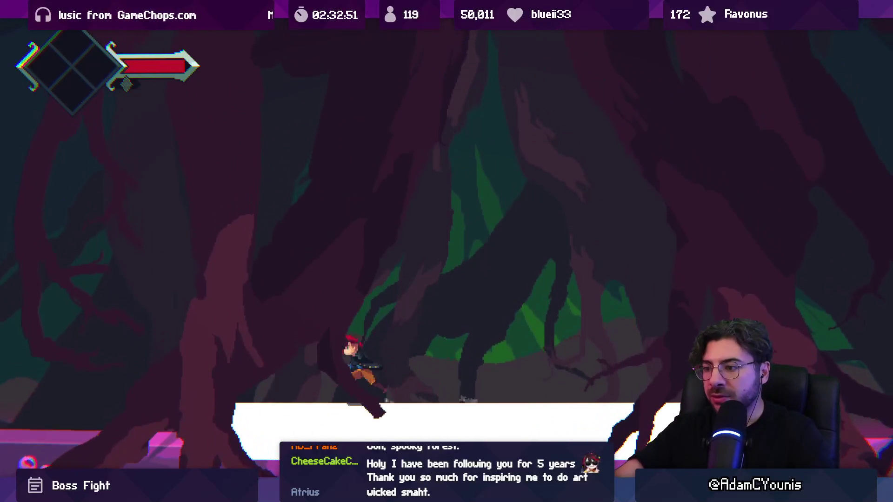
key(Right)
key(space)
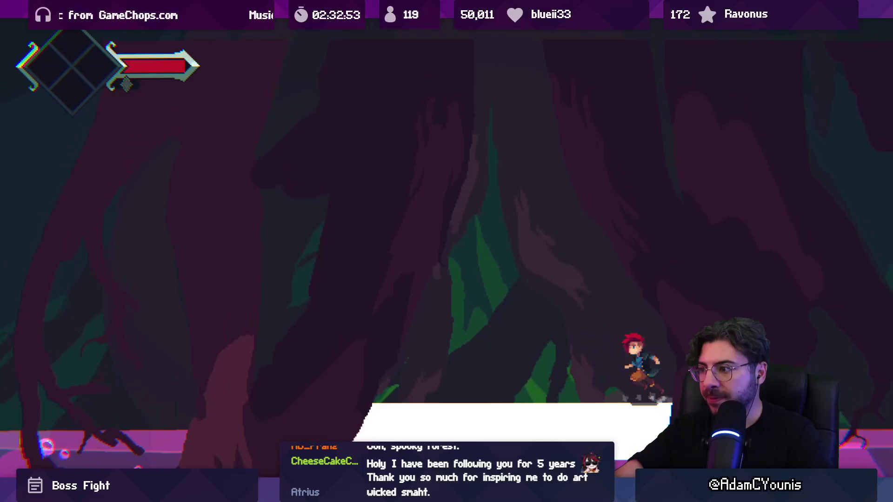
key(Left)
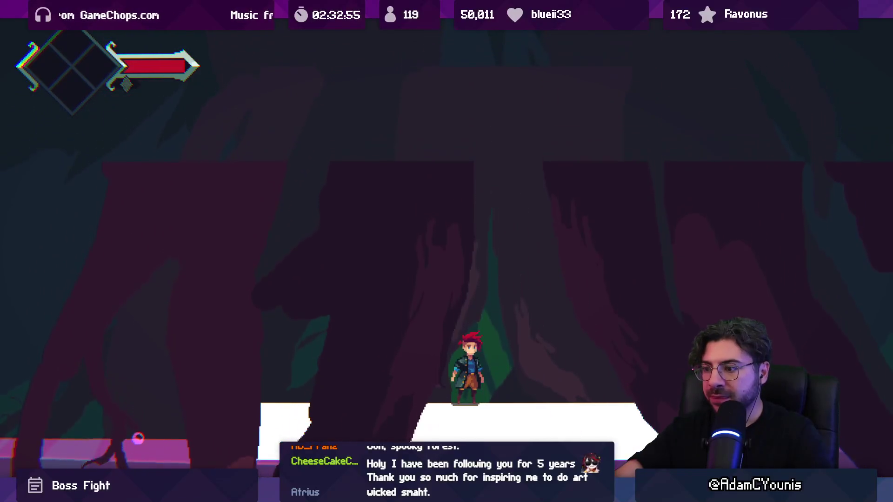
key(Right)
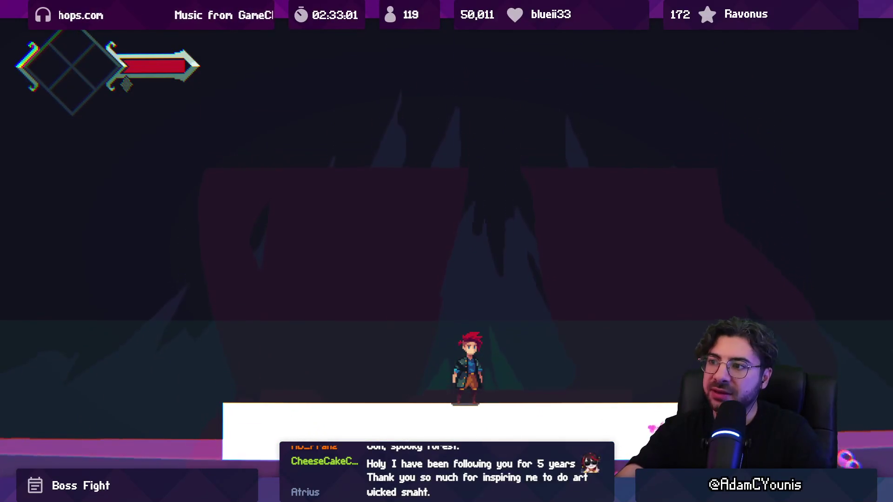
Shrink the game view, stop play, run one more boss-room test, then stop it for editing.
key(shift+space)
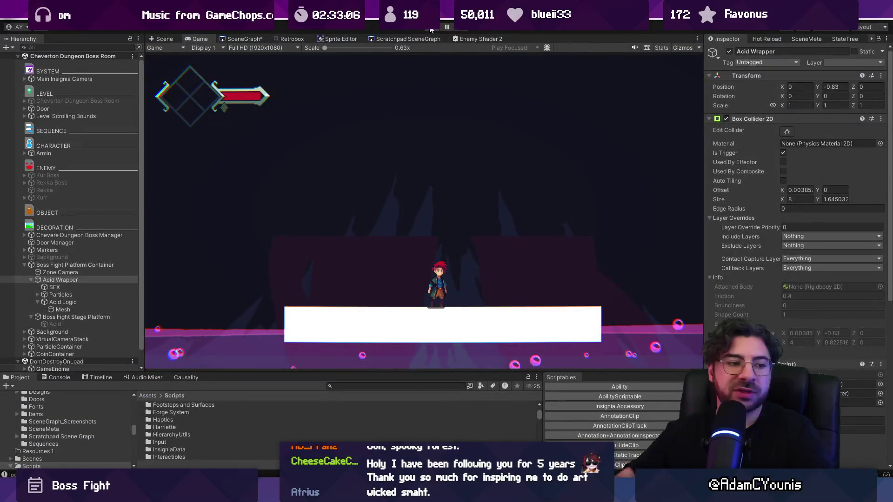
click(430, 28)
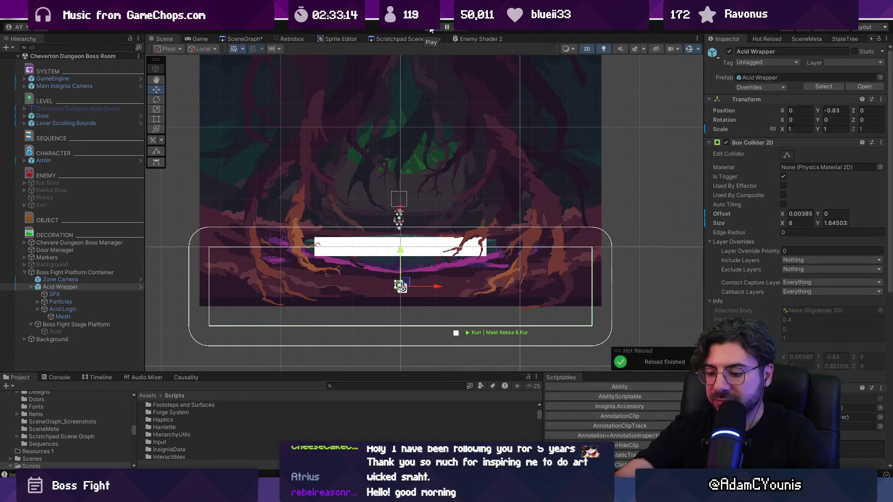
click(431, 29)
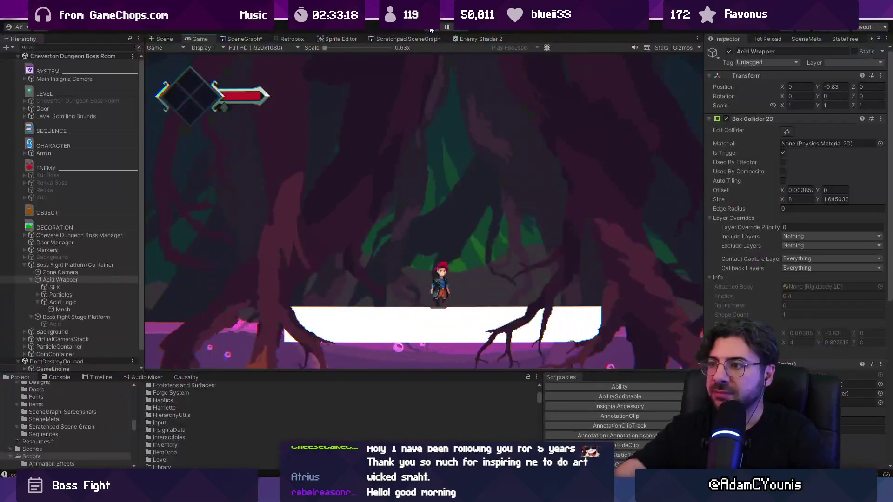
click(431, 28)
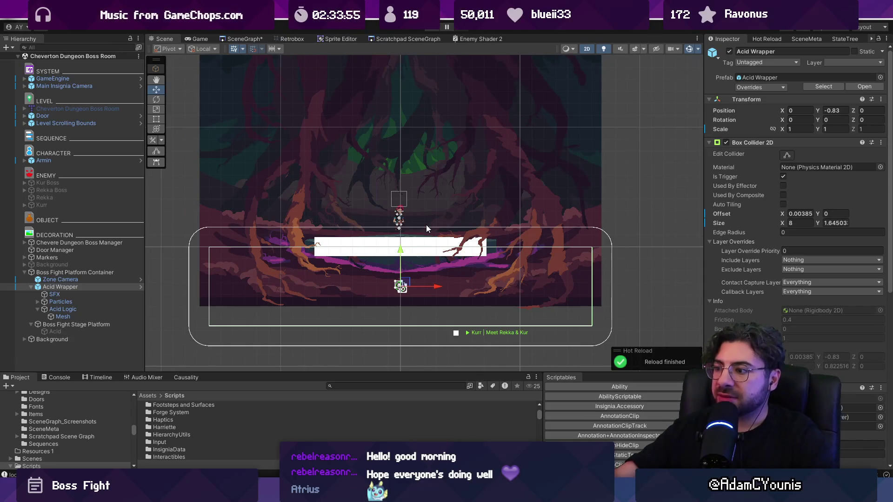
Select Chevere Dungeon Boss Manager in the Hierarchy and open its ChevertonHollowBossManager script in VS Code.
scroll(752, 268, down, 5)
scroll(728, 274, down, 7)
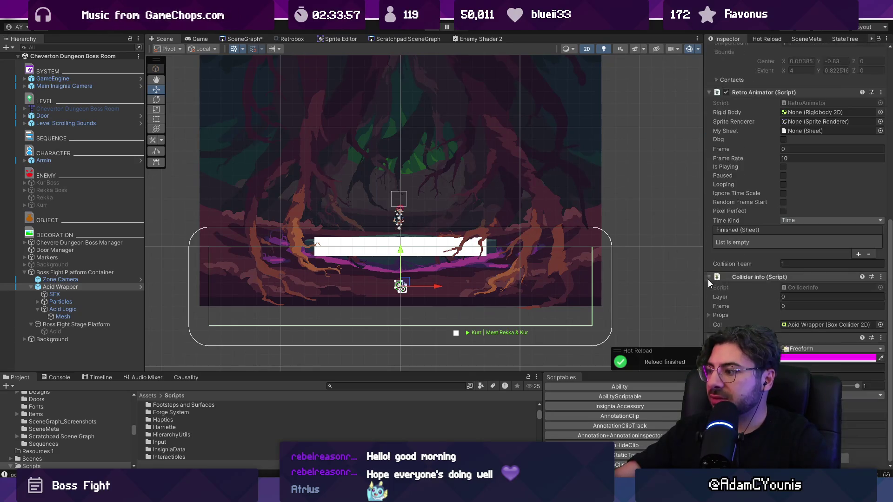
click(93, 281)
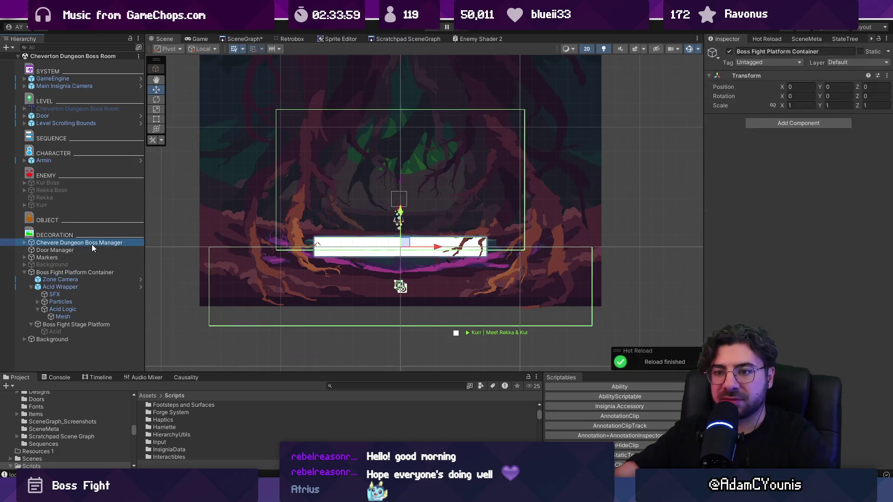
click(358, 299)
click(110, 273)
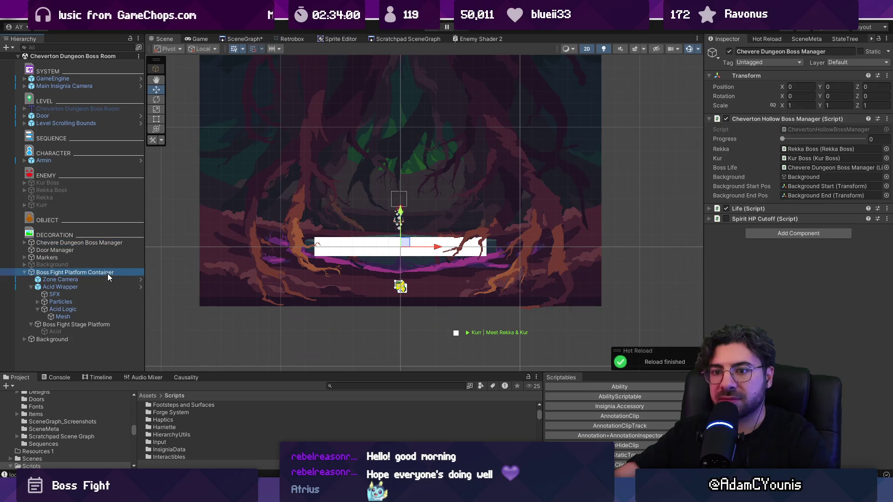
click(123, 243)
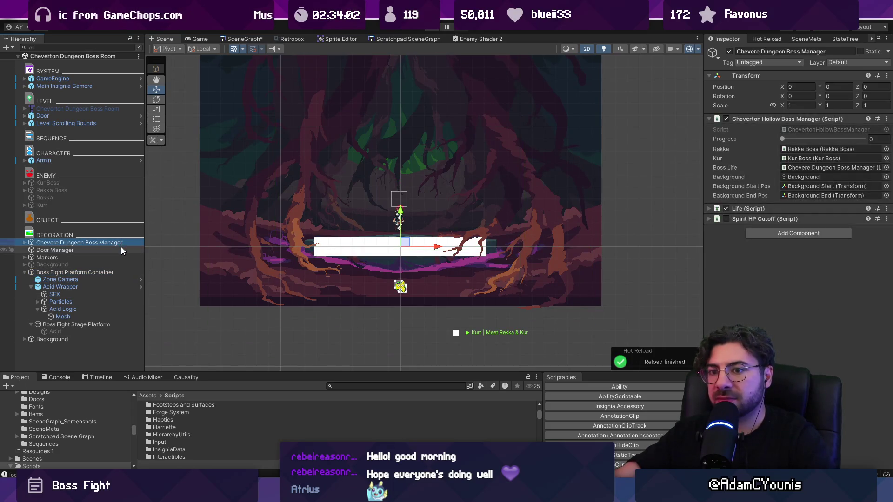
click(810, 131)
double_click(810, 131)
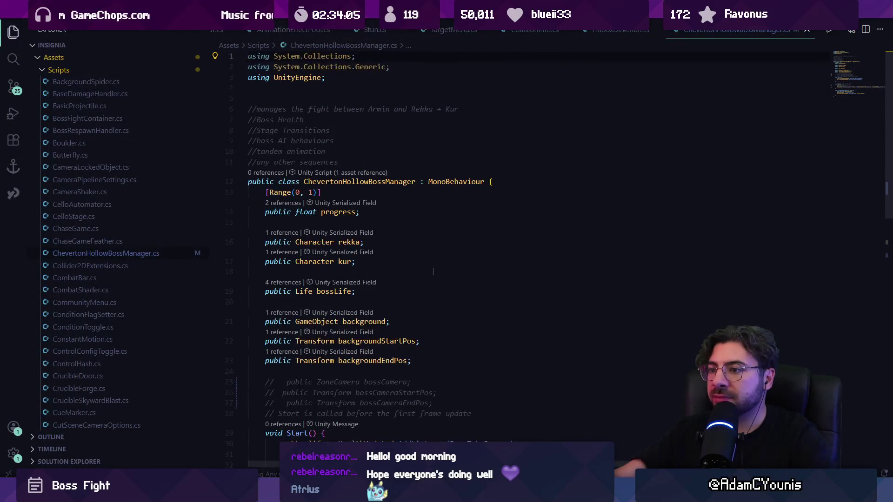
Add a 'public AnimationCurve lurchCurve;' field below backgroundEndPos and save.
scroll(399, 264, down, 4)
scroll(399, 264, down, 5)
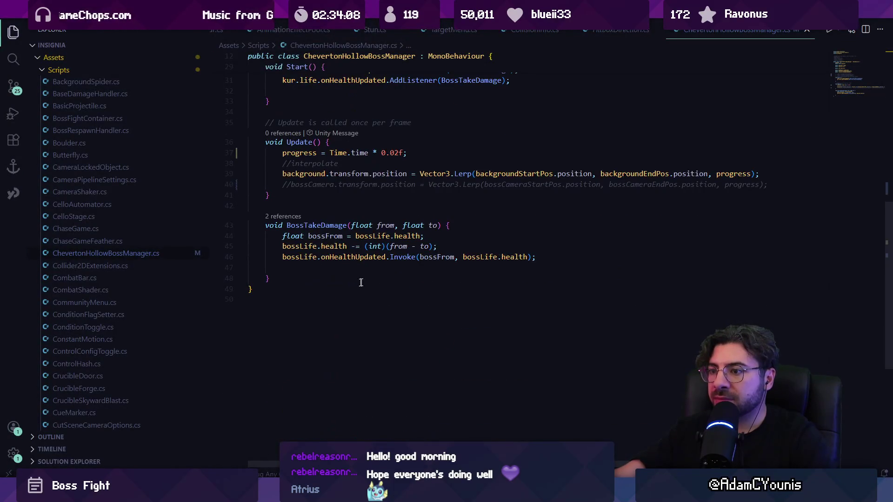
click(446, 254)
scroll(447, 279, up, 3)
scroll(447, 279, up, 5)
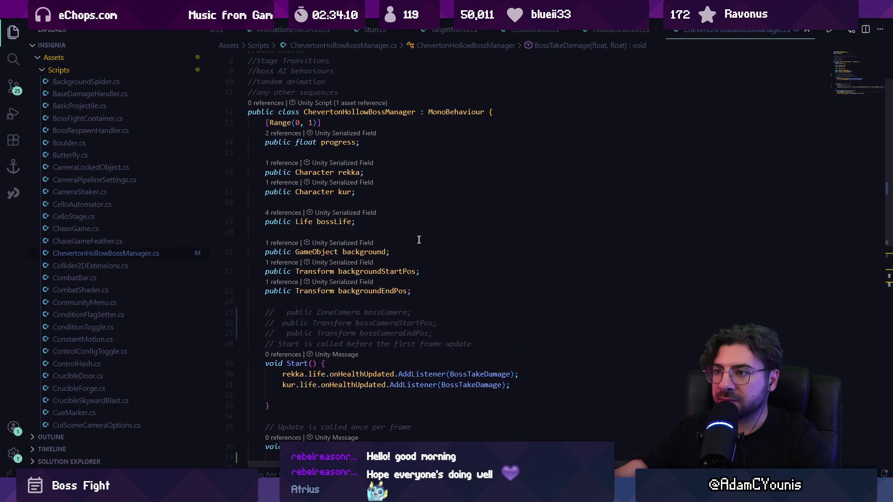
click(421, 293)
key(Return)
key(Return)
text(public Ani)
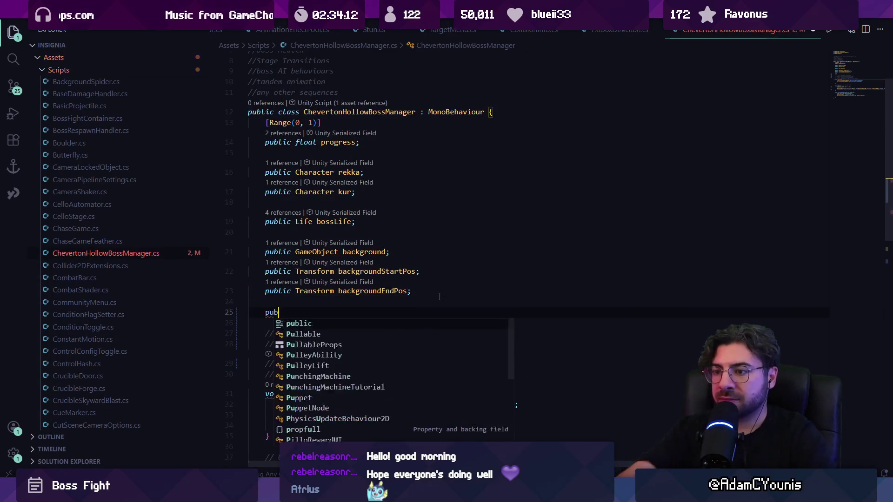
text(mationCu)
key(Tab)
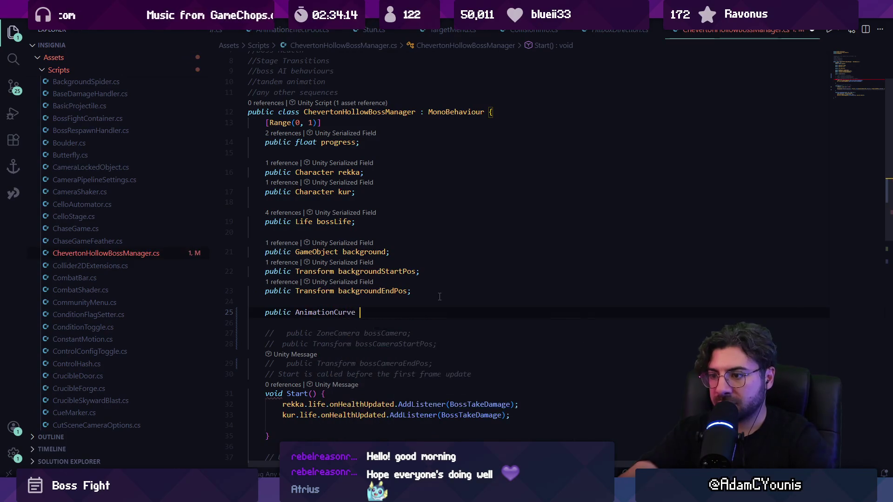
text(lurchCur)
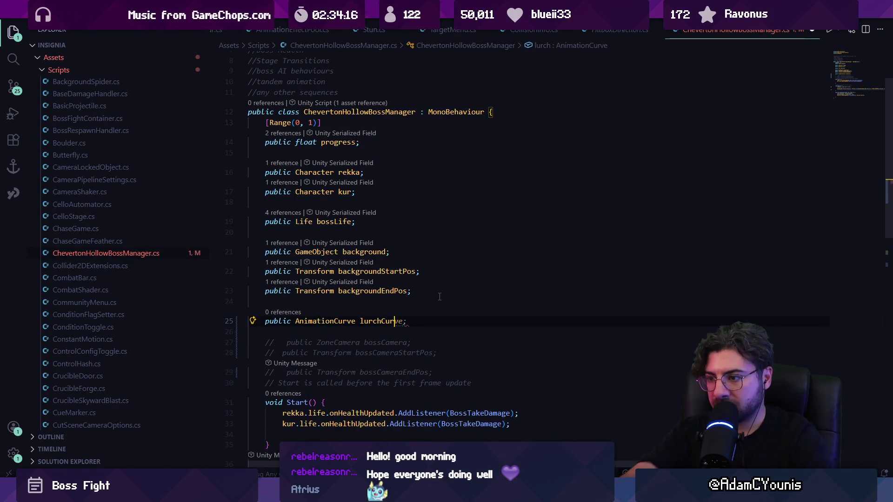
key(Tab)
key(ctrl+s)
Comment out the time-based progress line in Update.
scroll(233, 247, down, 5)
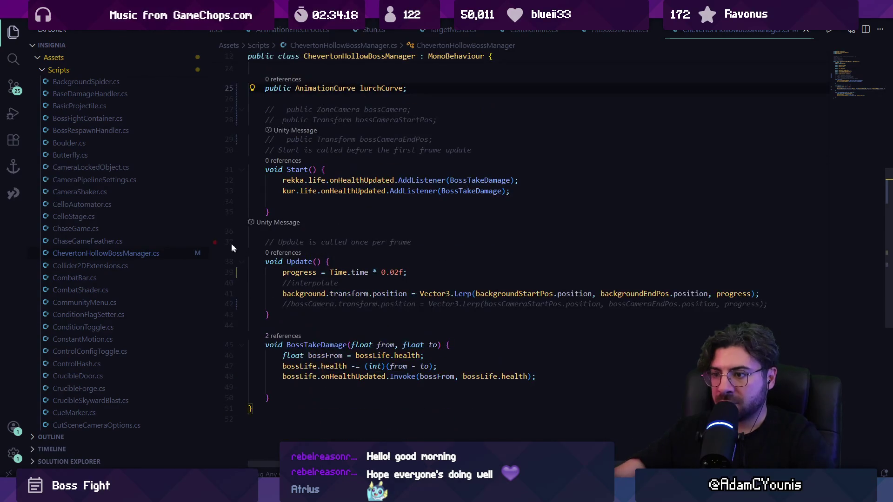
click(282, 254)
text(//)
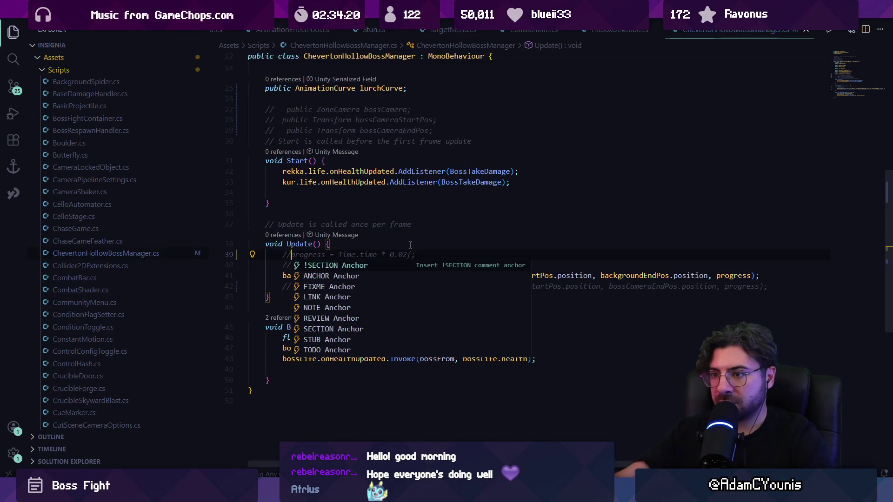
key(Escape)
Add a 'public SimpleAnimation lurch;' field and begin a new line in Start().
scroll(418, 232, up, 5)
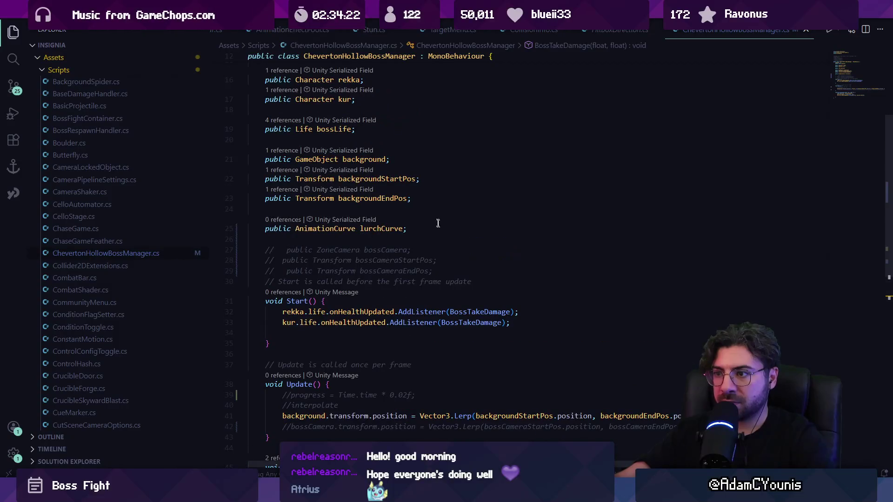
click(437, 228)
key(Return)
text(public Simple)
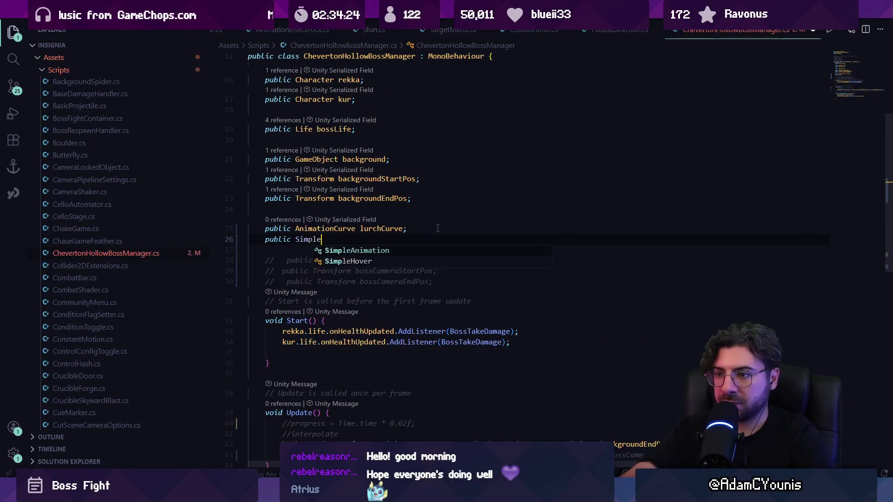
text(Anoi)
text(imation lu)
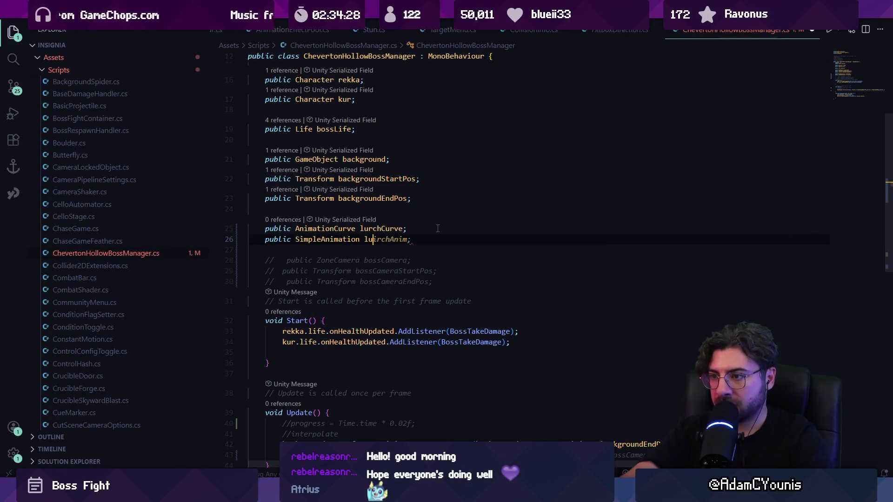
text(ir;)
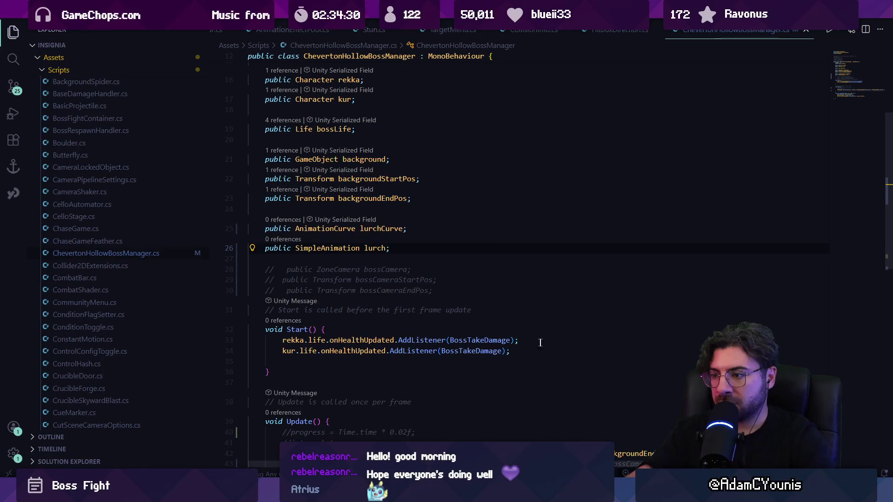
click(540, 351)
key(Return)
Complete the lurch = new SimpleAnimation line in Start() and select its 1 argument.
text(lurch = new SimpleAnimation(0, 1, 0.5f, lurchCurve, false, true);)
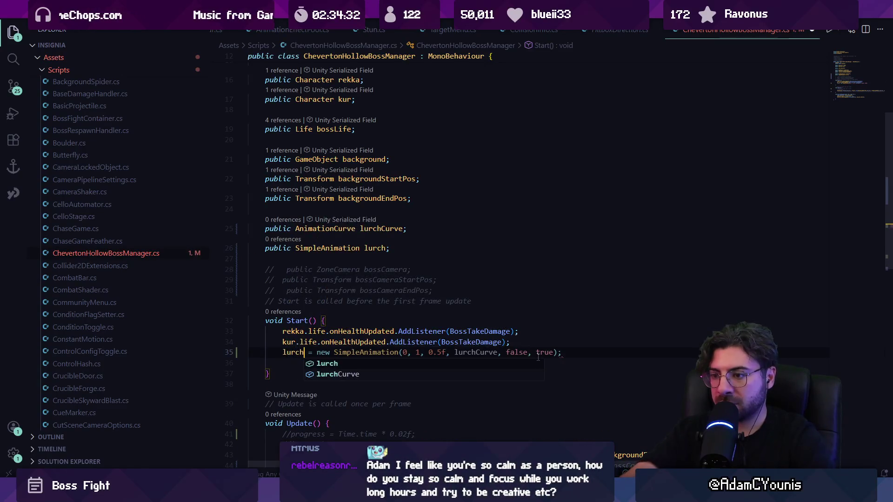
key(End)
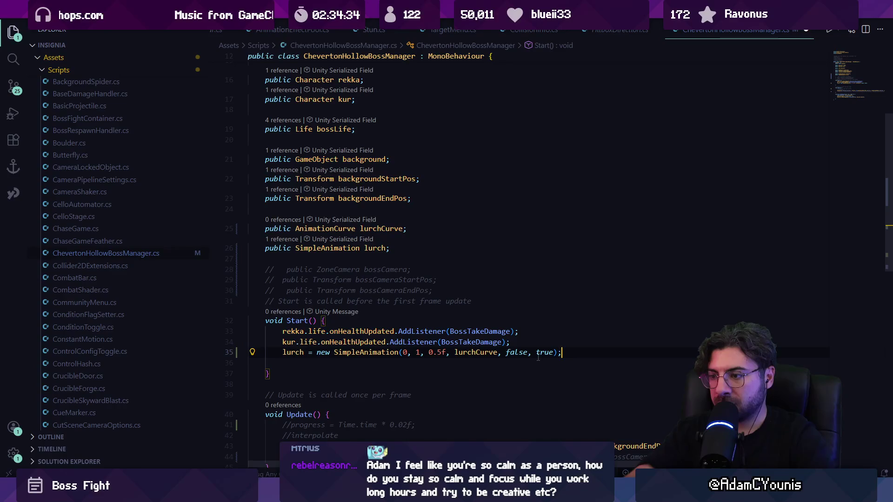
key(Home)
key(Home)
key(ctrl+shift+Right)
key(ctrl+shift+Right)
key(ctrl+shift+Right)
key(Right)
key(shift+Right)
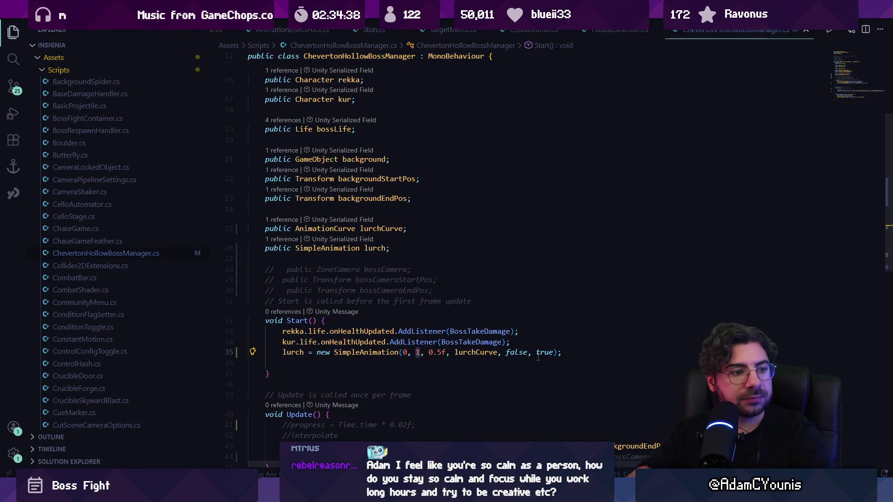
Add a 'float lurchAmount = 0.2f;' field below lurch and save.
click(428, 248)
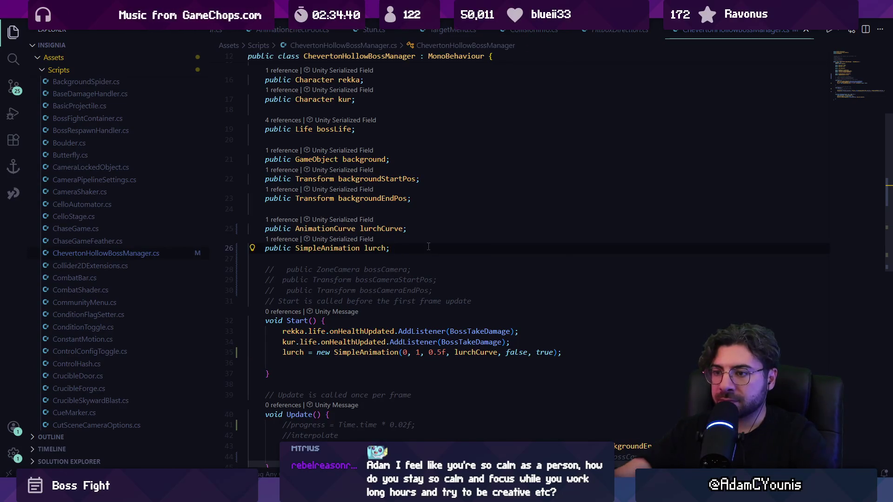
key(Return)
text(float lurch)
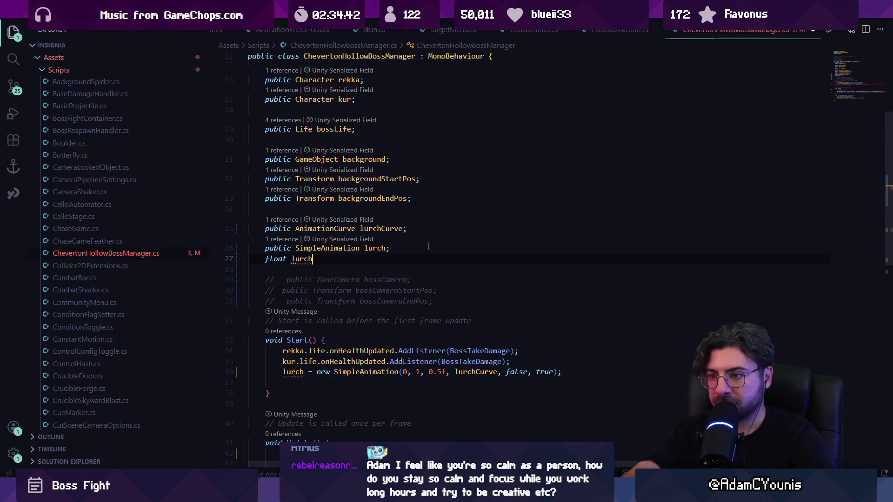
text(Amount)
key(Tab)
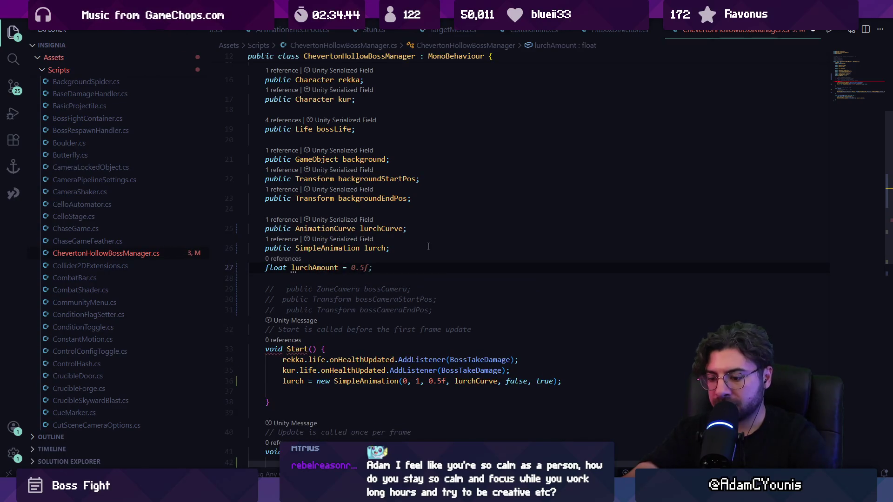
key(BackSpace)
text(0.2f)
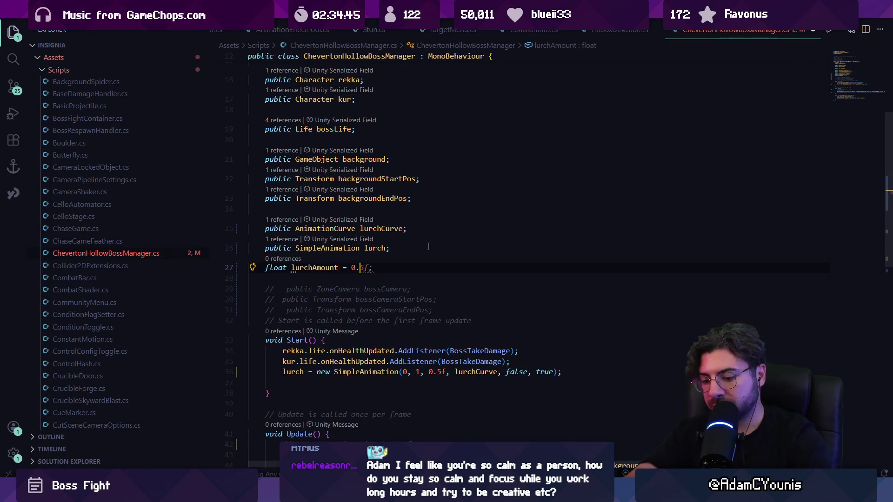
text(;)
key(ctrl+s)
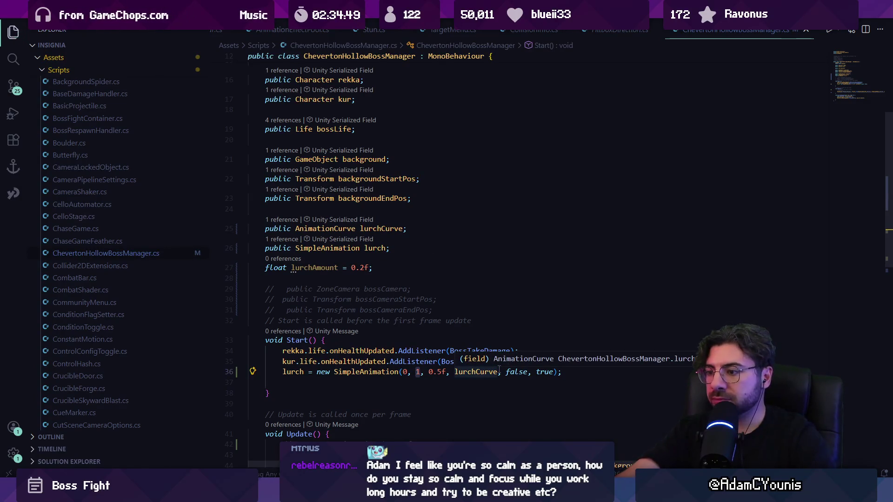
Check the 0.5f argument, then add a void Lurch() method below BossTakeDamage.
key(Right)
key(Right)
key(Right)
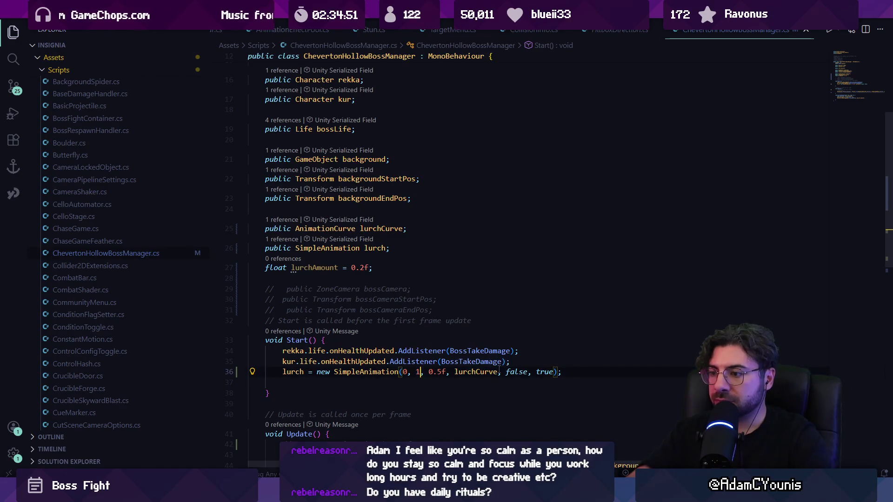
key(Left)
key(Left)
key(Left)
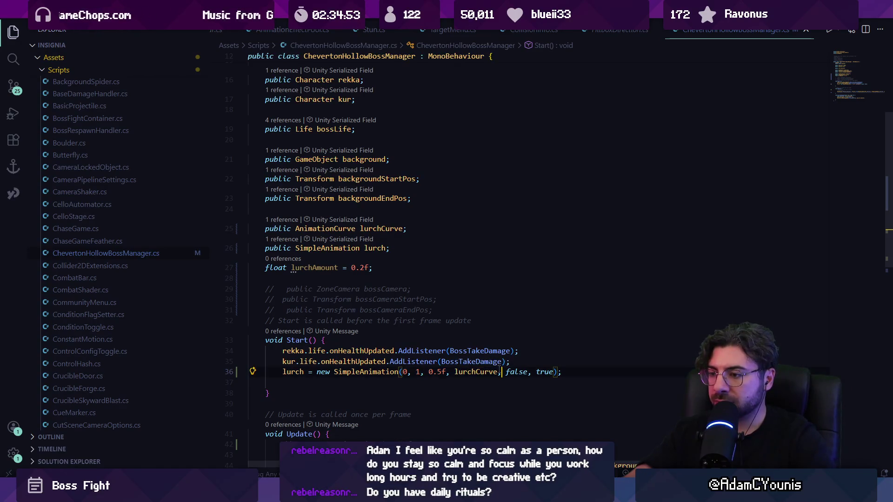
key(Right)
key(Right)
key(Right)
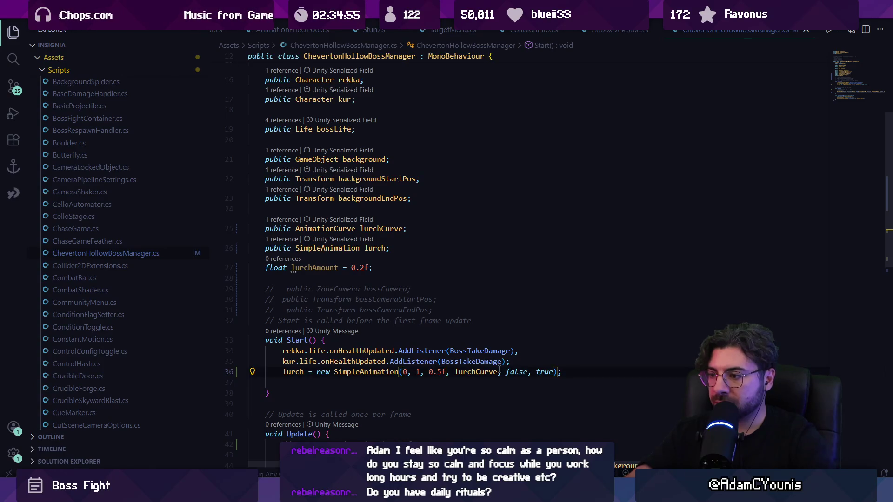
scroll(420, 344, down, 10)
click(351, 273)
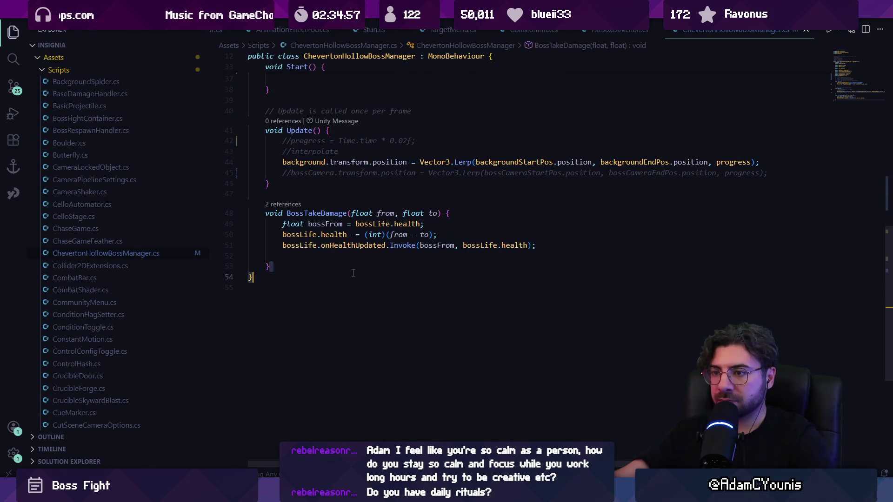
scroll(356, 248, up, 4)
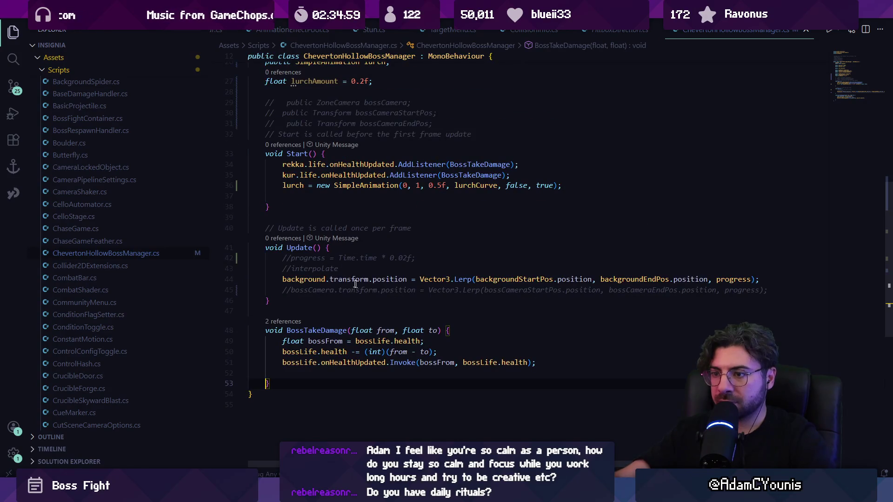
key(Return)
key(Return)
text(void )
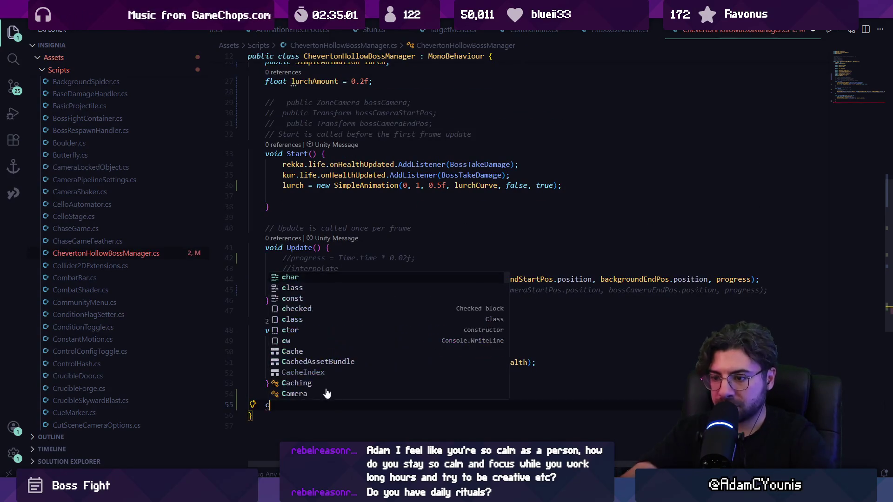
text(Lurch(){)
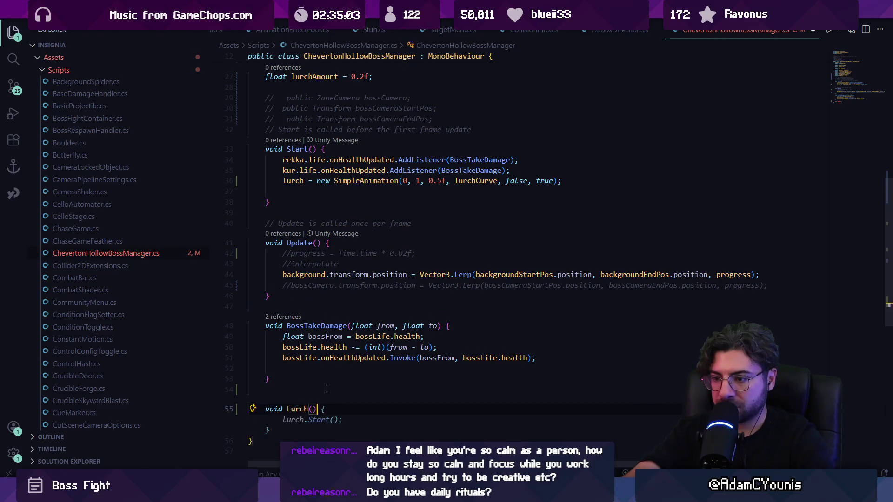
key(Return)
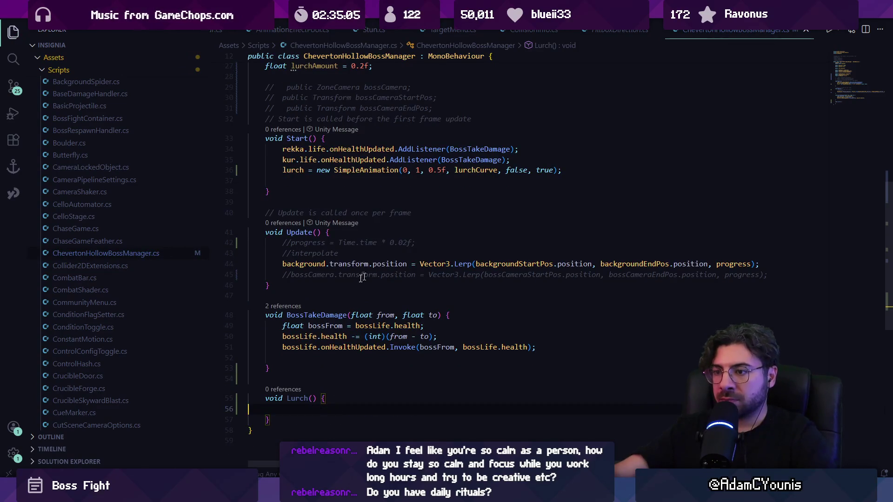
Add an 'UpdateLurch();' call at the end of Update.
click(784, 276)
key(Return)
key(Return)
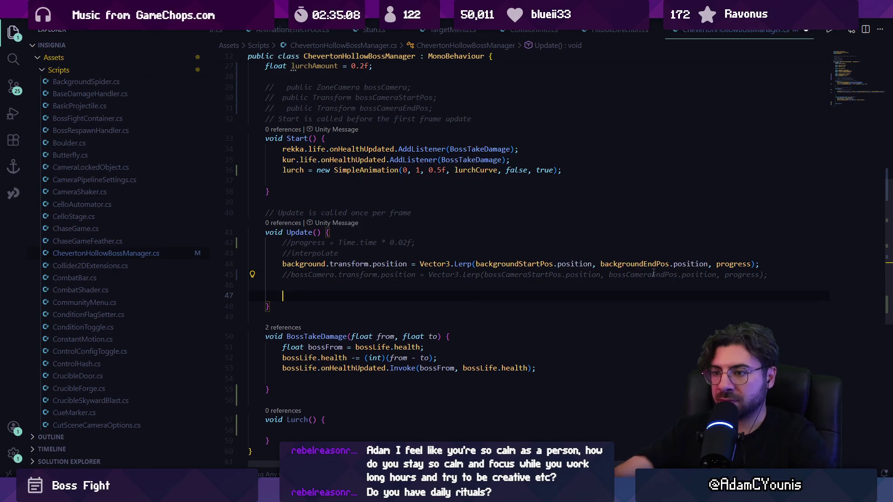
text(UpdateLurch())
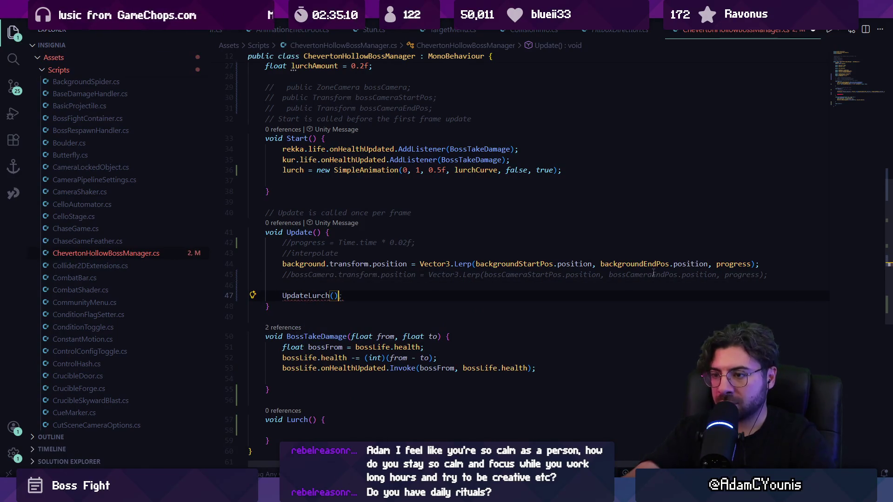
text(')
key(BackSpace)
text(;)
key(Return)
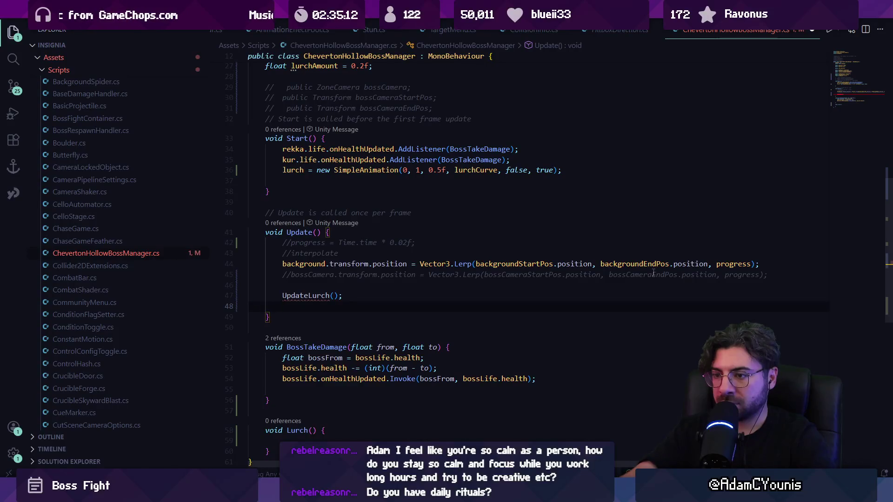
Above it, add if (Input.GetKeyDown(KeyCode.L)) calling Lurch();.
key(alt+Up)
text(if(in)
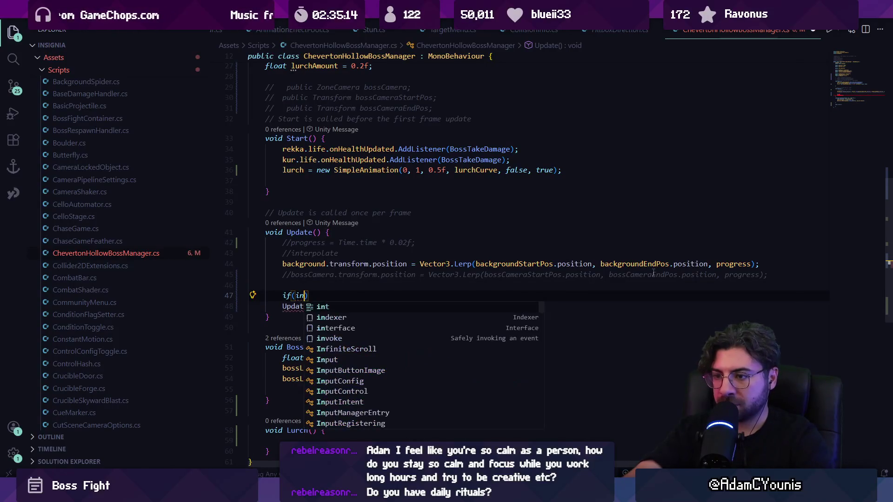
key(ctrl+z)
key(ctrl+z)
key(ctrl+z)
key(ctrl+y)
text(Gam)
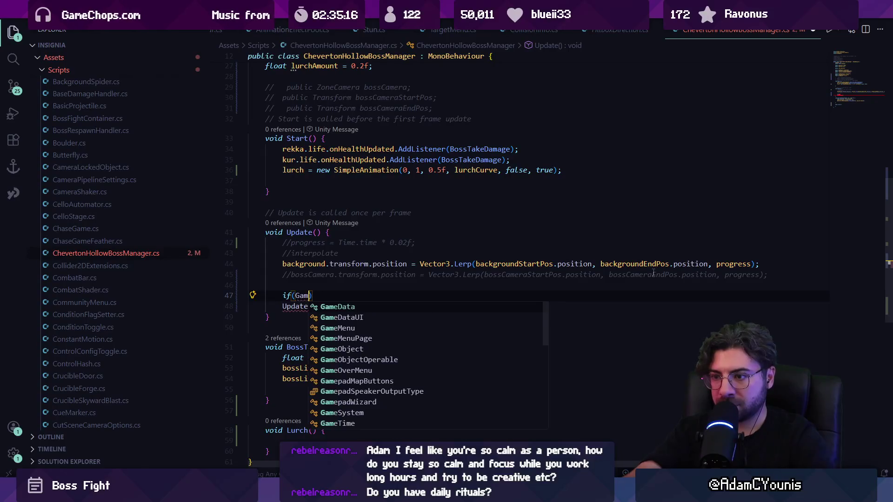
key(BackSpace)
key(BackSpace)
text(Input.Gewt)
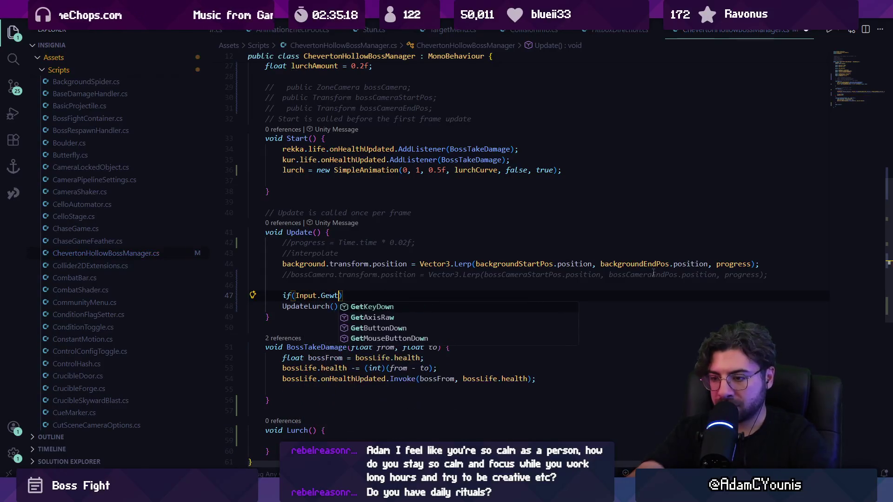
key(BackSpace)
key(BackSpace)
text(e)
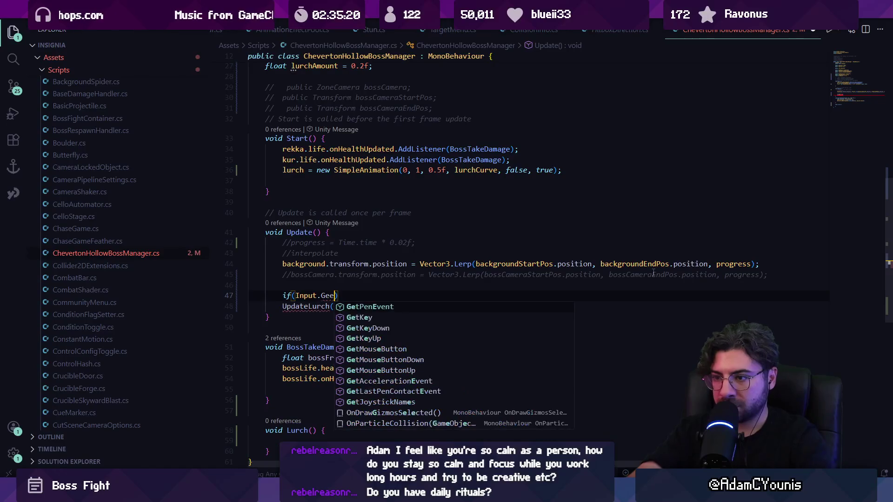
text(tKeyDown(KeyCode.L)
key(Tab)
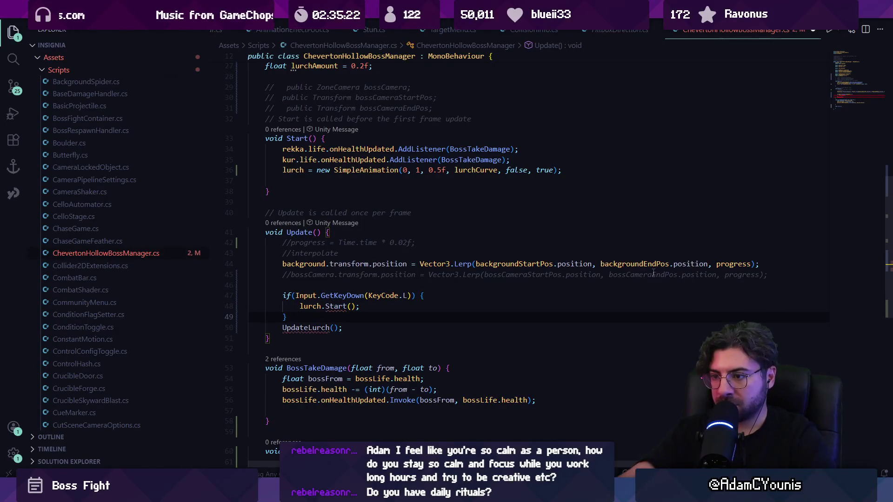
key(shift+End)
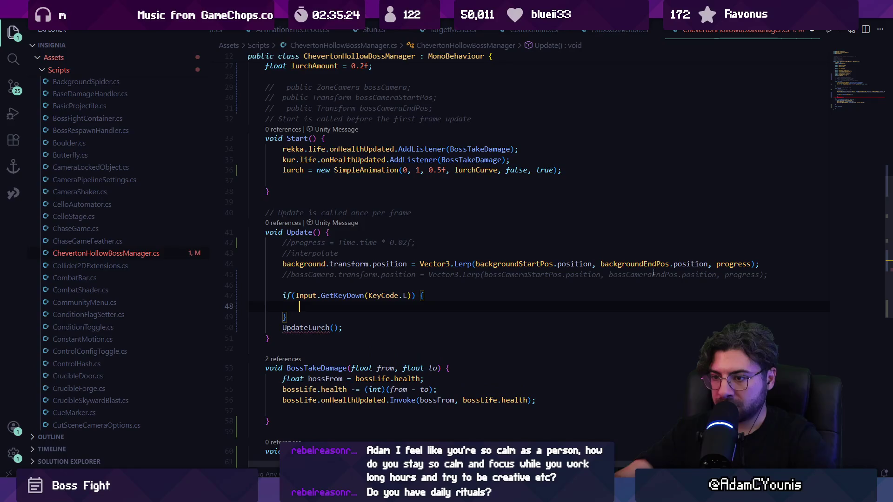
text(Lurch();)
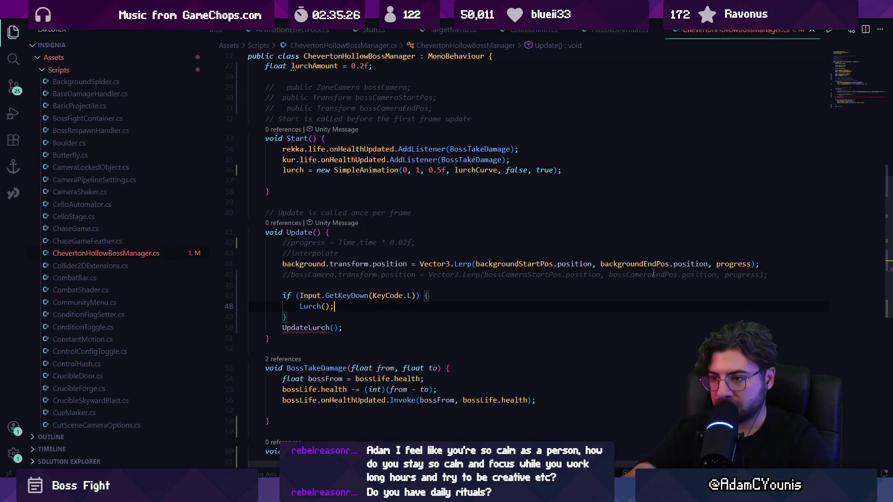
scroll(644, 274, down, 5)
Create UpdateLurch() with a body that updates lurch and offsets the background by lurchAmount * lurch.value.
click(313, 338)
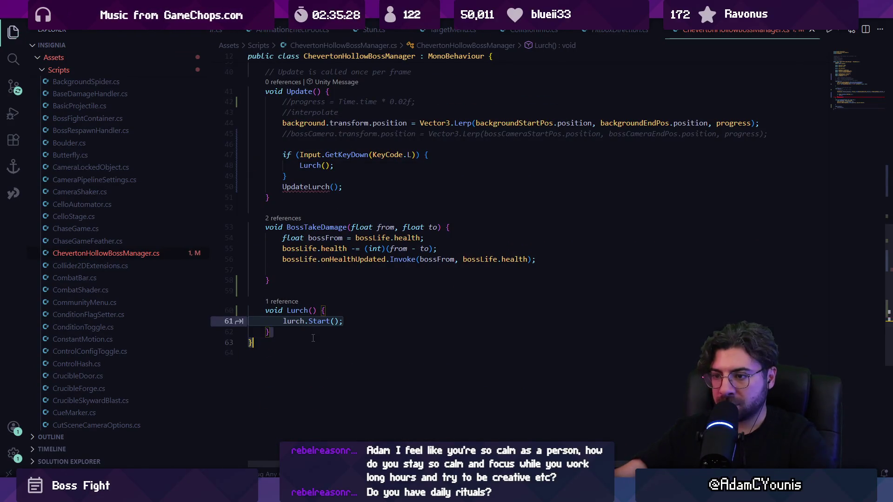
key(ctrl+x)
key(Return)
text(void )
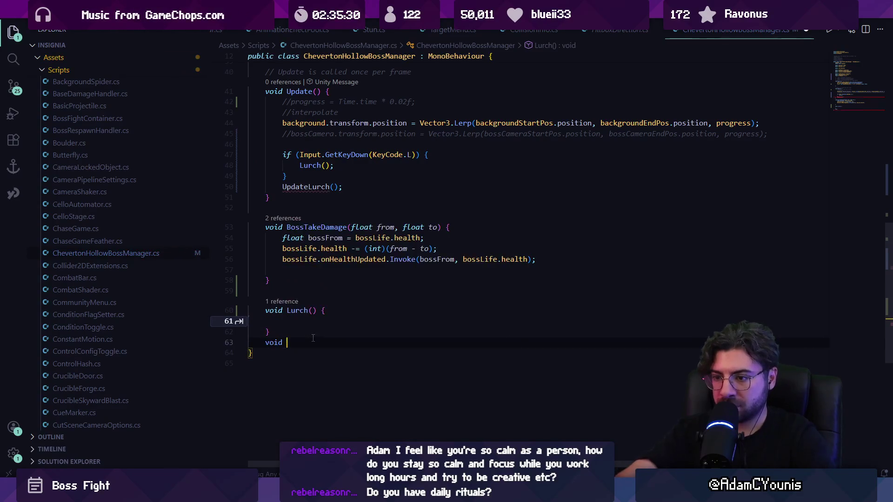
text(UpdateLurch(){)
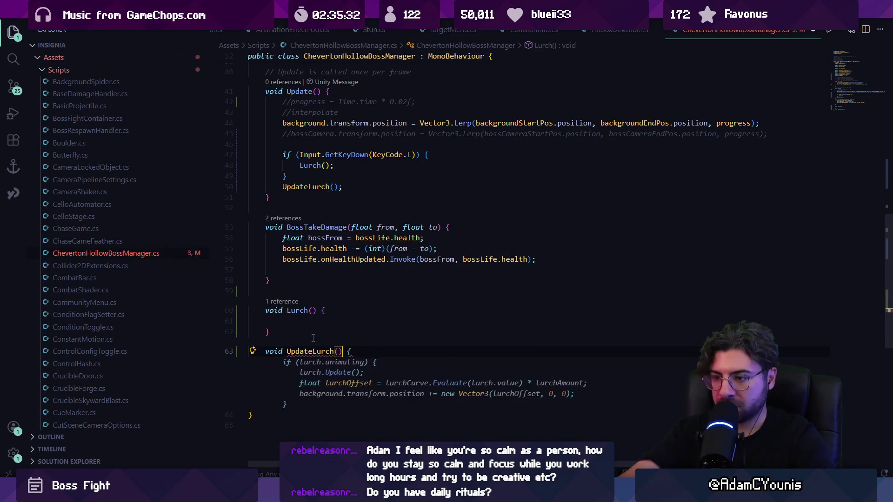
key(Return)
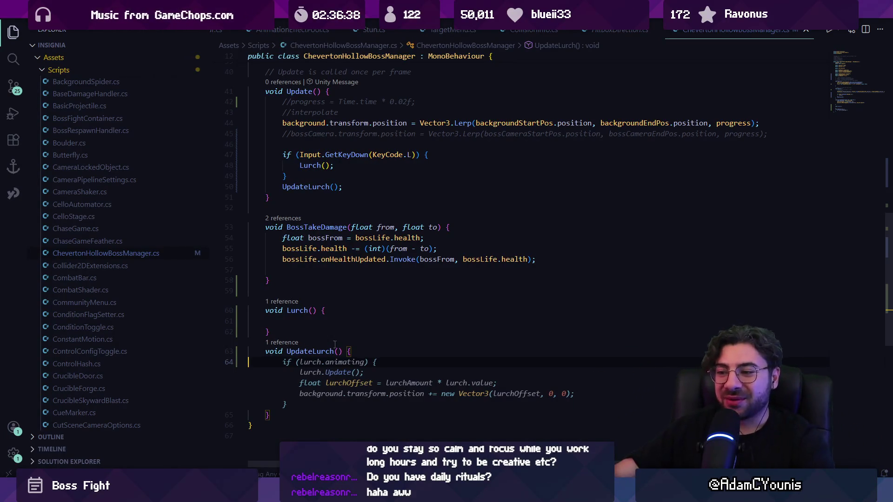
key(Left)
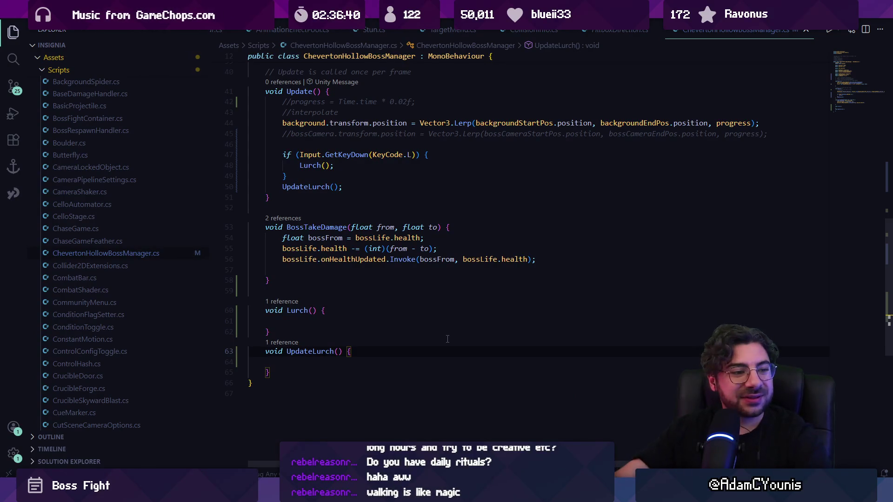
key(Tab)
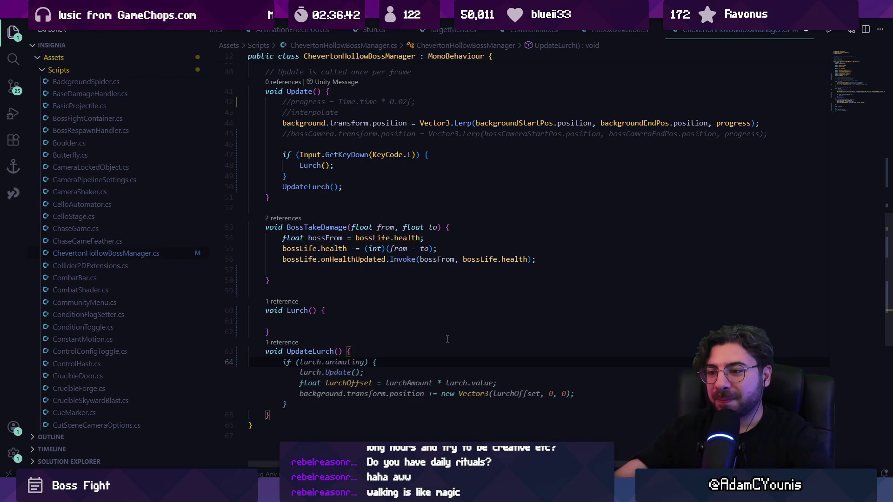
key(Tab)
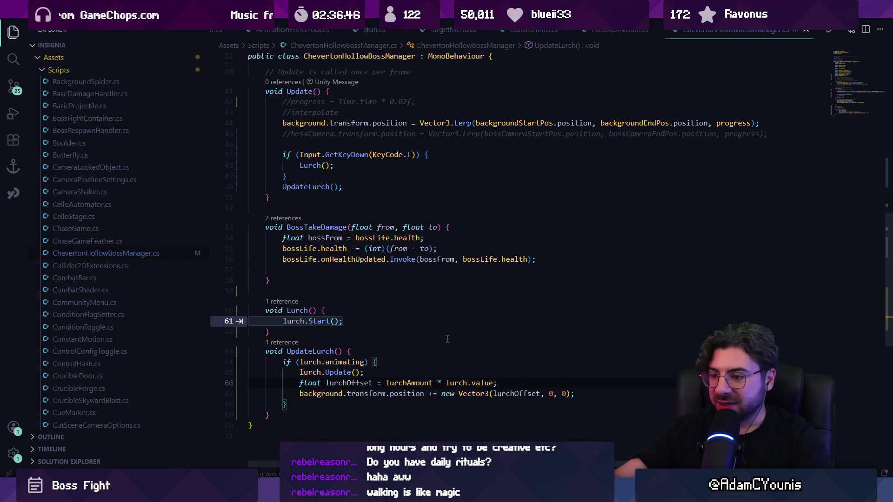
Put a 'lurch.Play();' call inside Lurch() and save.
key(Escape)
key(Up)
key(Up)
key(Up)
key(End)
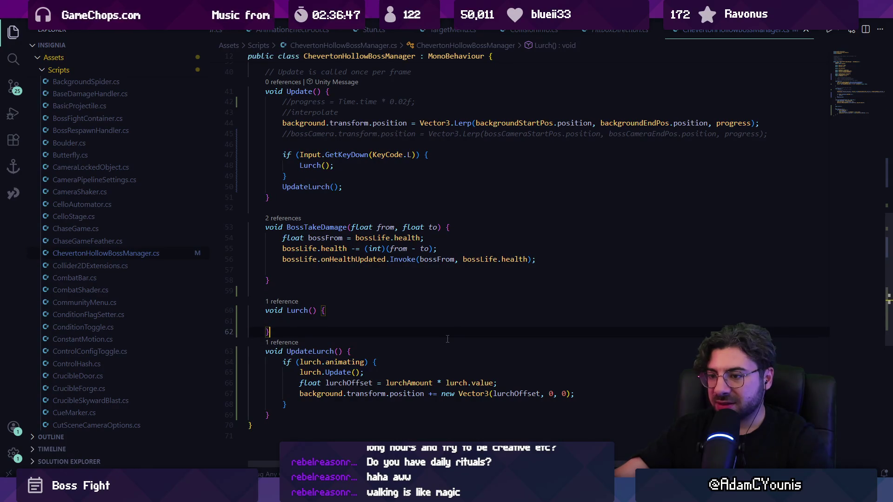
key(Return)
key(Up)
text(lurch)
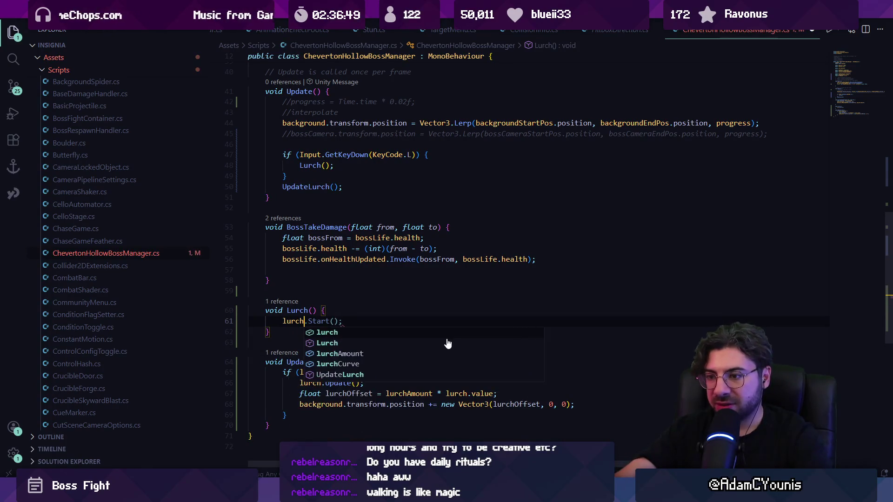
text(.anim)
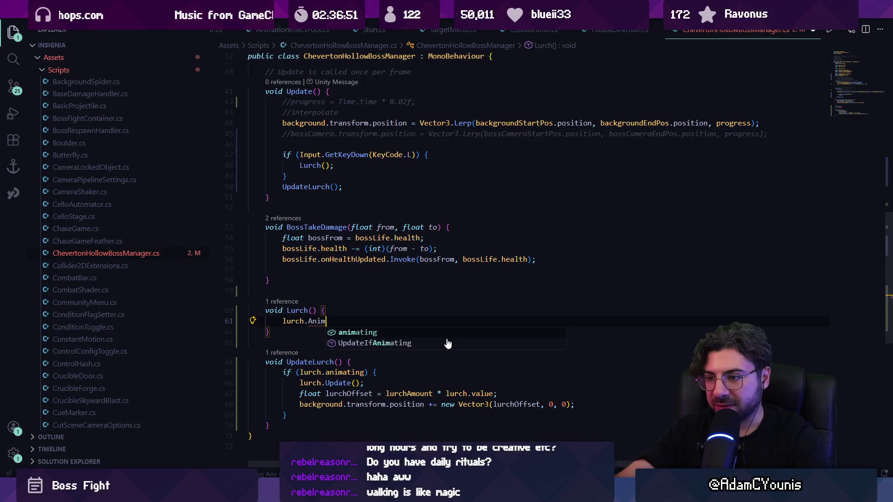
key(BackSpace)
key(BackSpace)
key(BackSpace)
text(Play();)
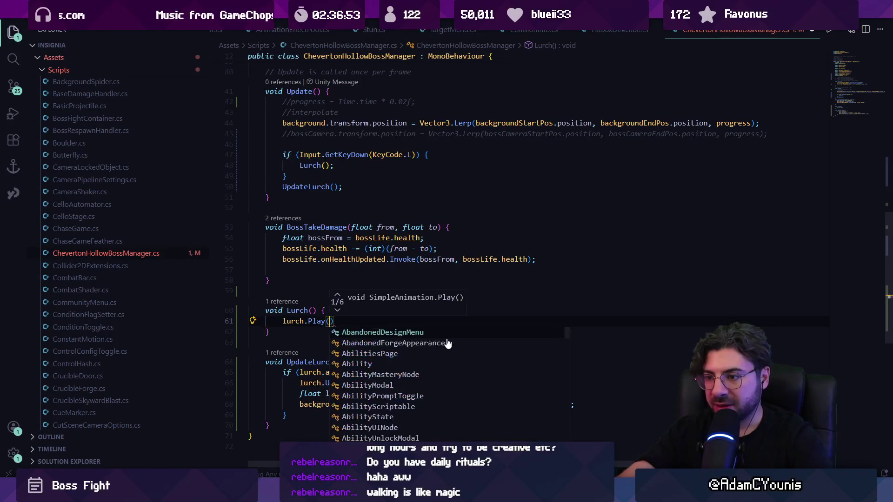
key(ctrl+s)
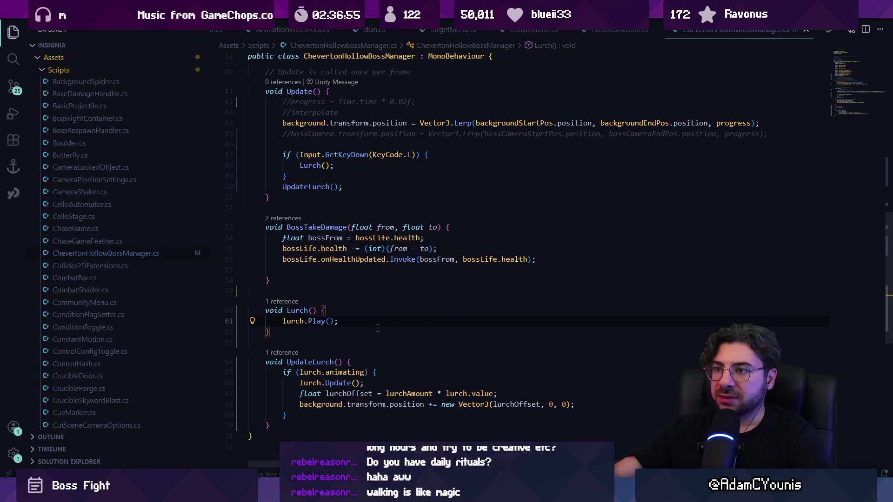
Give lurch.Play the arguments progress, progress + 0.2f, true, then select the lurchAmount field line.
key(Return)
text(float lurchStart)
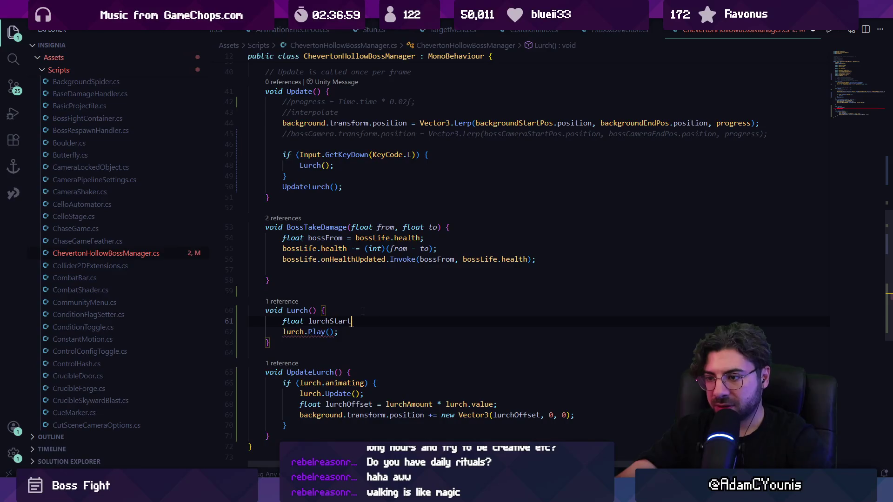
key(shift+Home)
key(BackSpace)
key(ctrl+s)
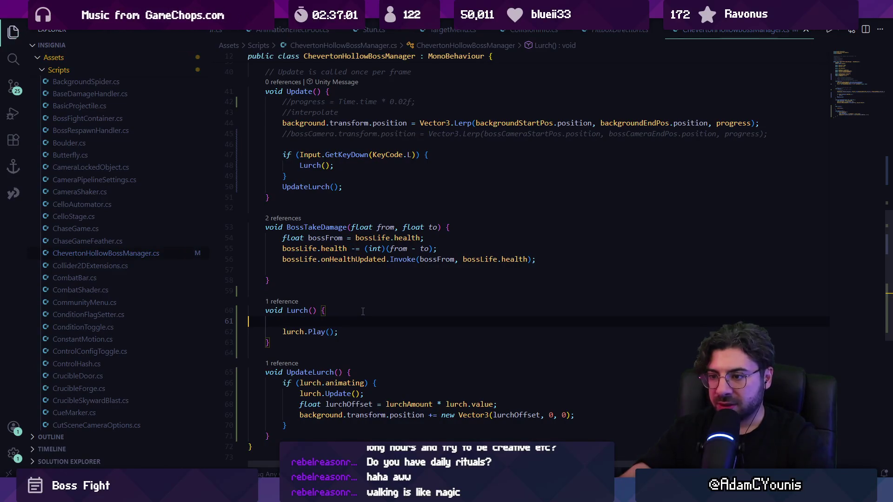
text(0)
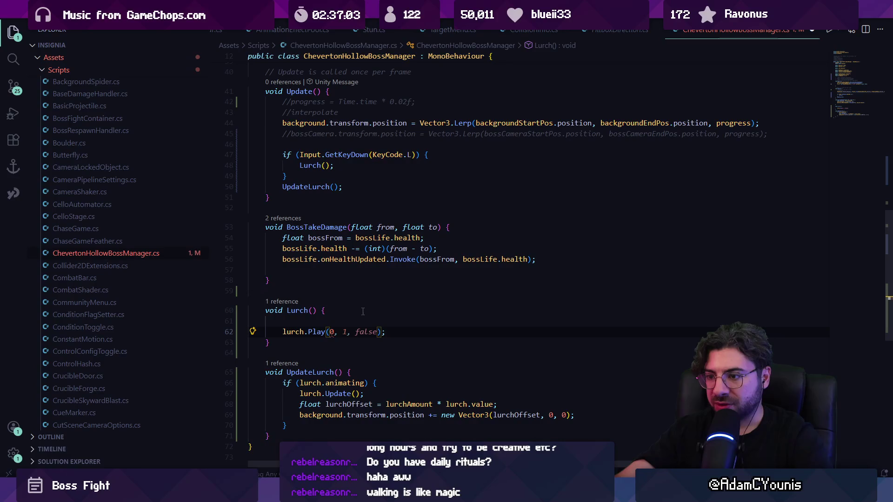
key(BackSpace)
text(progress, progre)
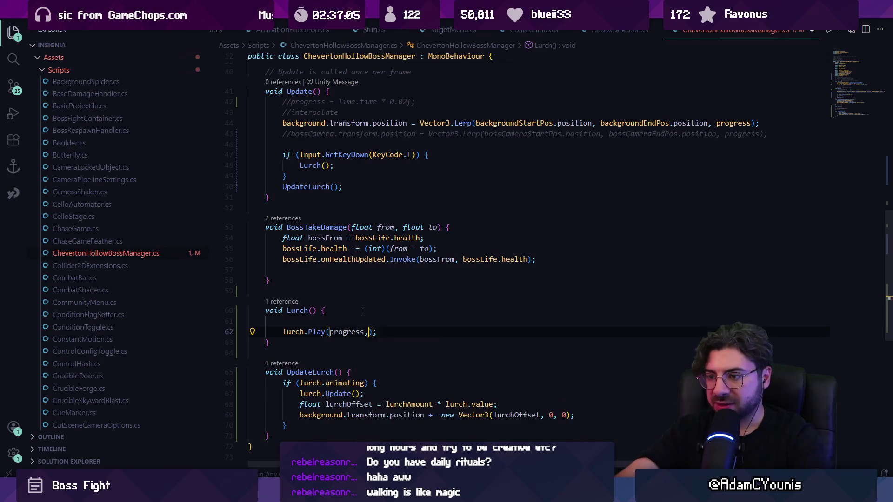
text(ss + )
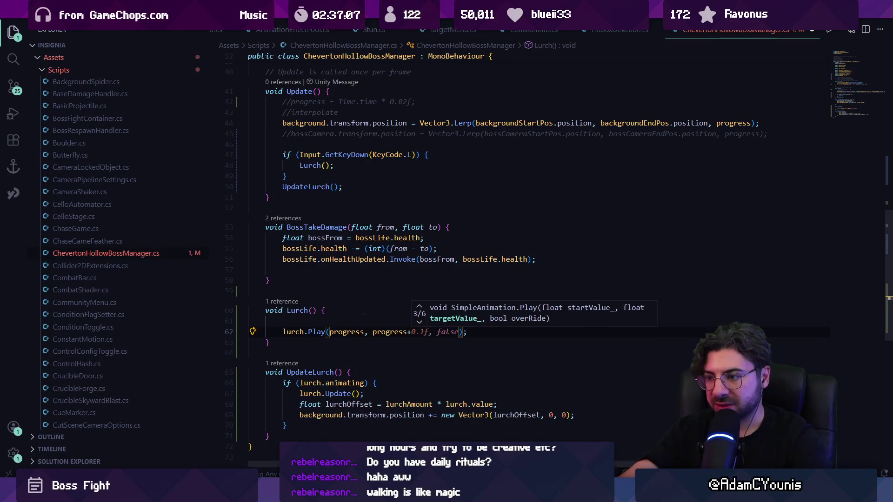
text(0.)
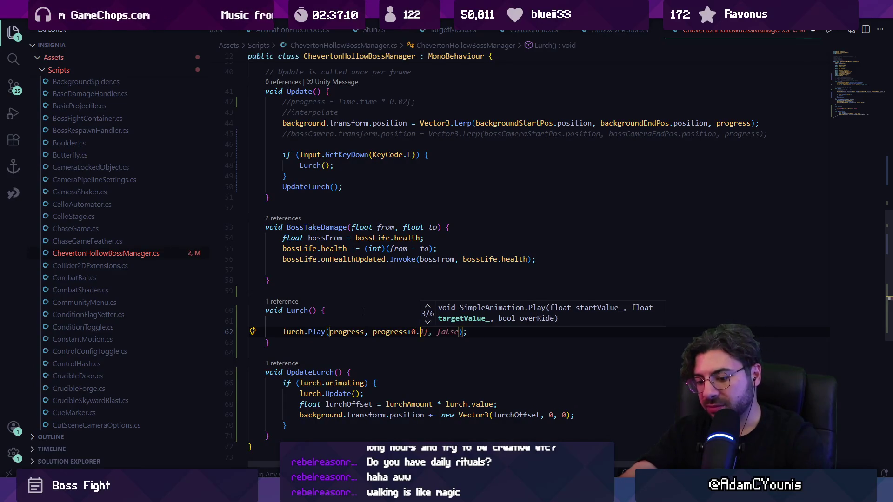
text(2f)
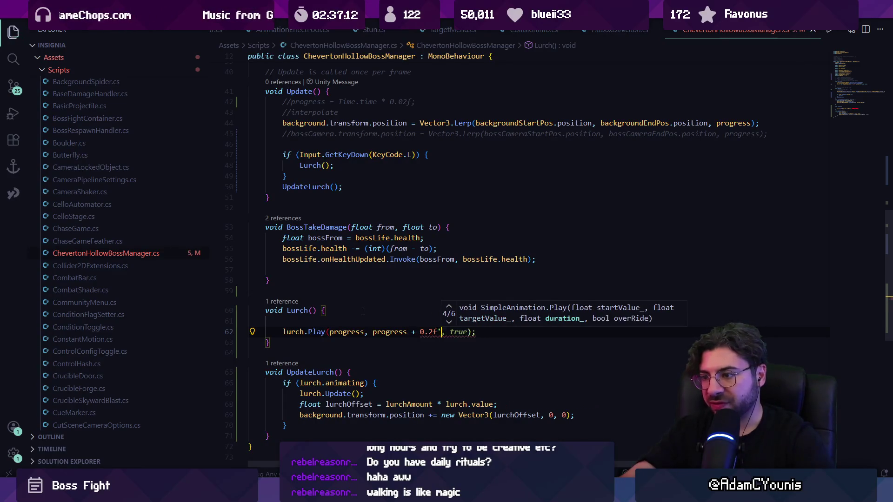
key(Escape)
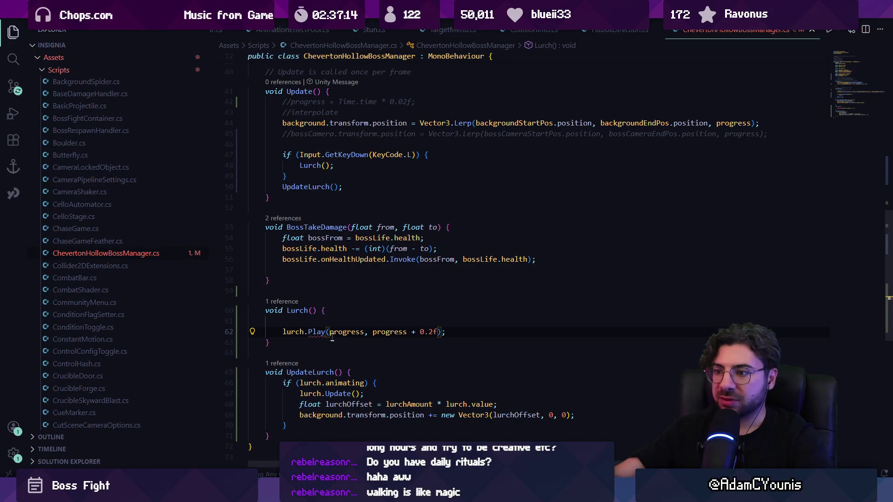
text(, true)
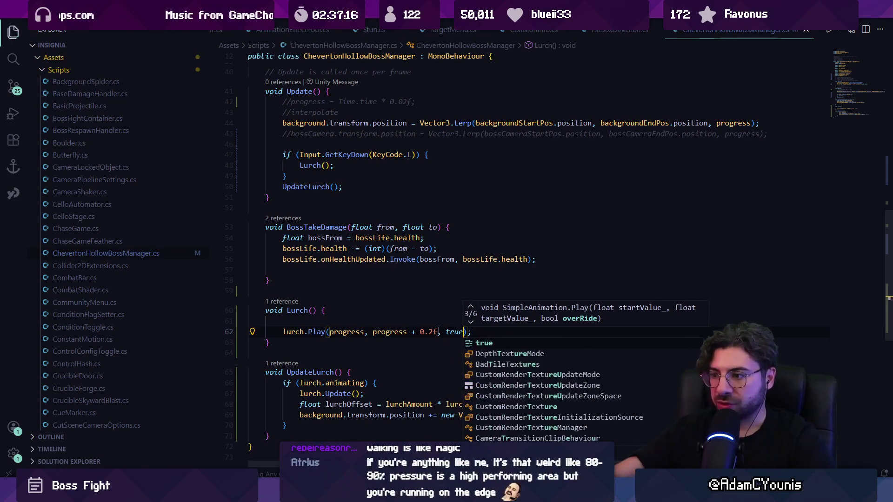
scroll(428, 193, up, 7)
drag(373, 206, 251, 206)
Cut the lurchAmount field and delete the lurchOffset statement in UpdateLurch.
key(ctrl+x)
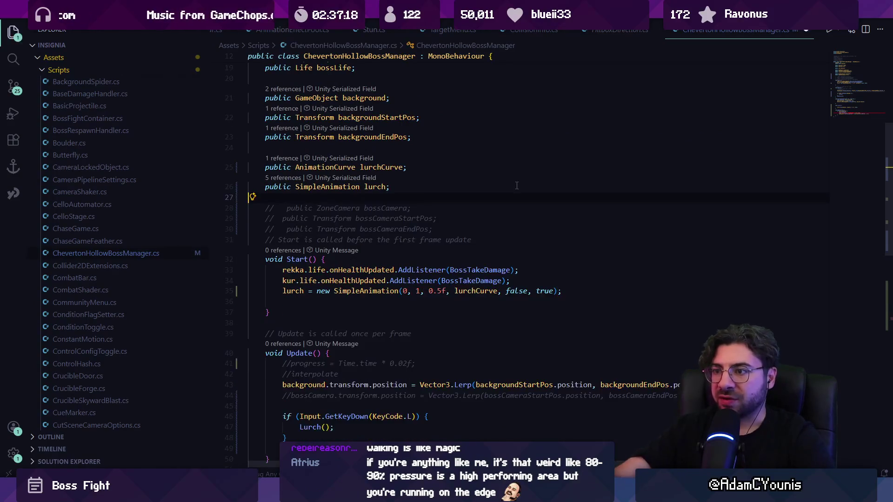
scroll(521, 270, down, 8)
scroll(465, 290, down, 5)
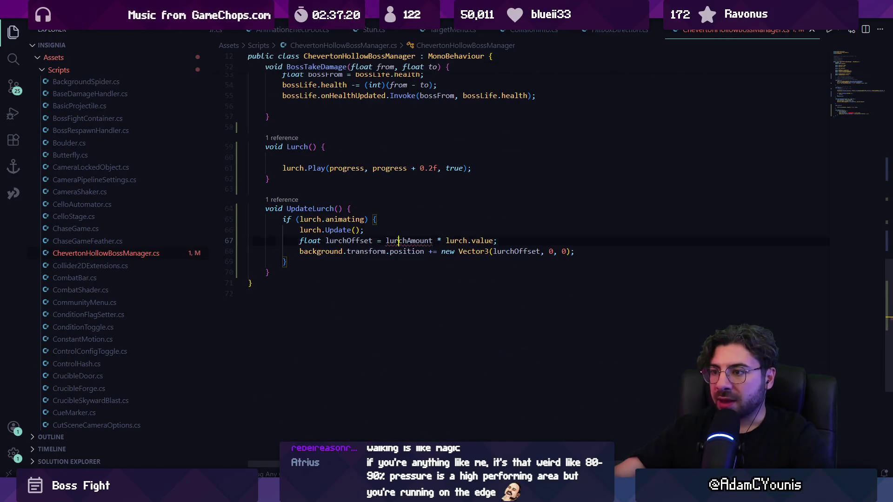
double_click(408, 241)
scroll(525, 273, up, 2)
key(End)
key(Right)
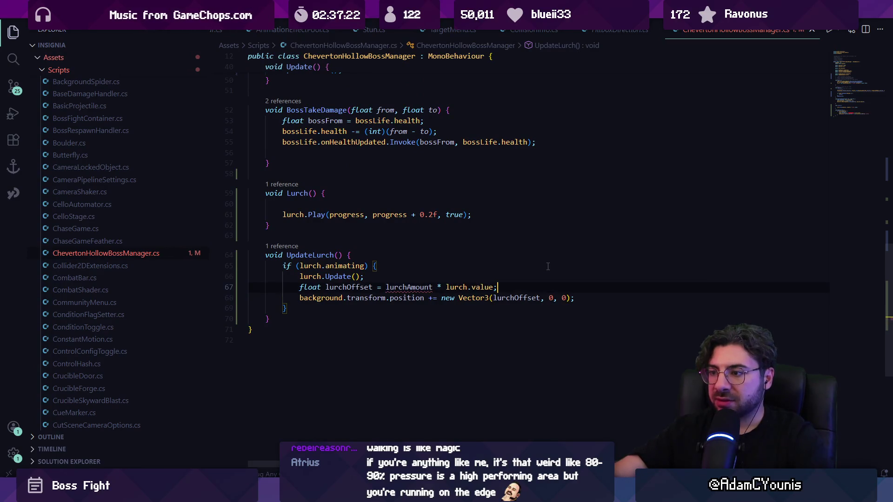
key(shift+Home)
key(ctrl+shift+Right)
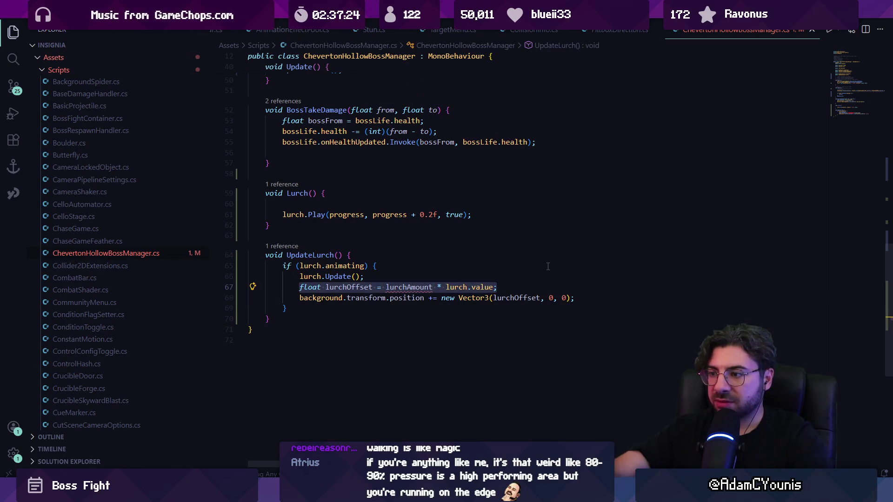
key(Delete)
Replace the background position line with 'progress = lurch.value;', save, and switch back to Unity.
key(Down)
key(End)
key(shift+Home)
key(shift+Home)
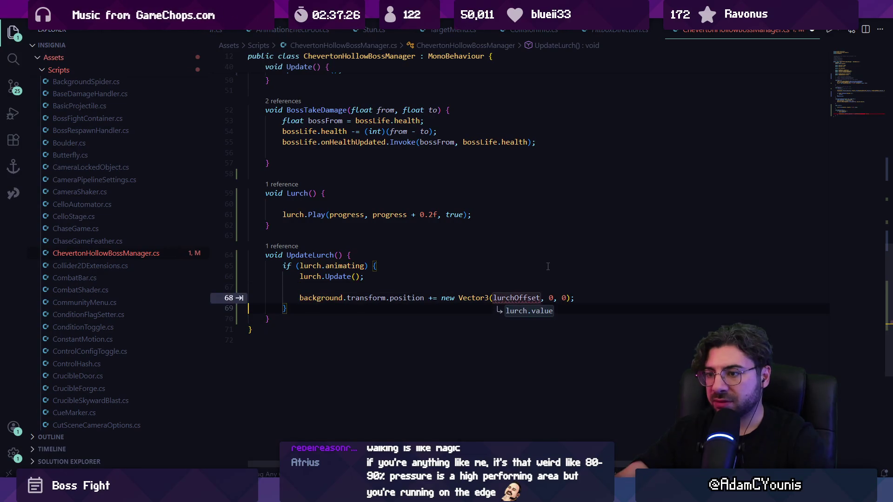
key(Delete)
text(progress =)
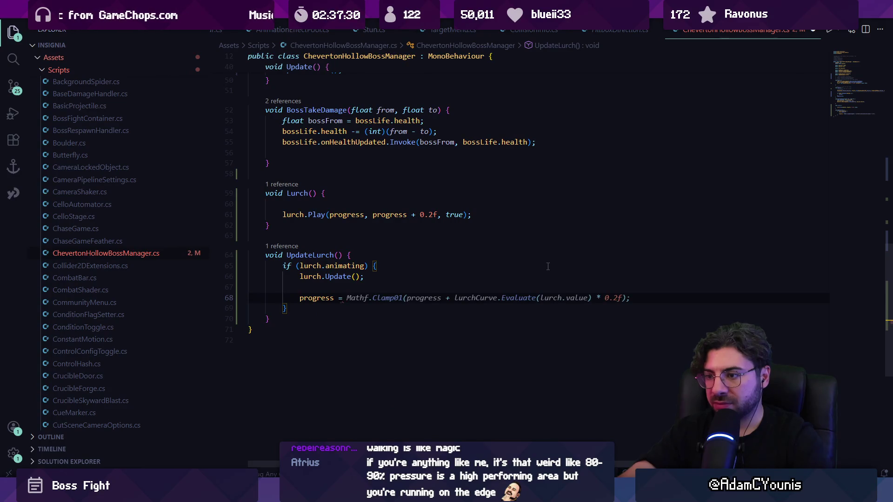
text( lu)
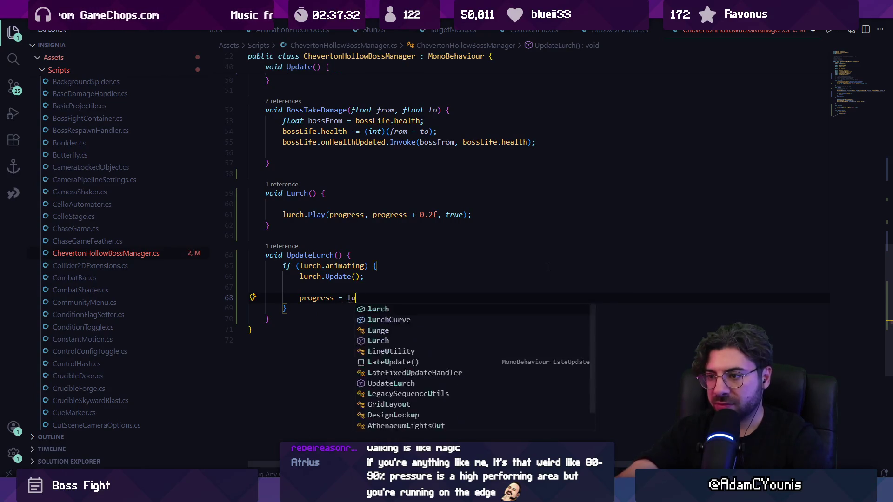
text(rch.value;)
key(ctrl+s)
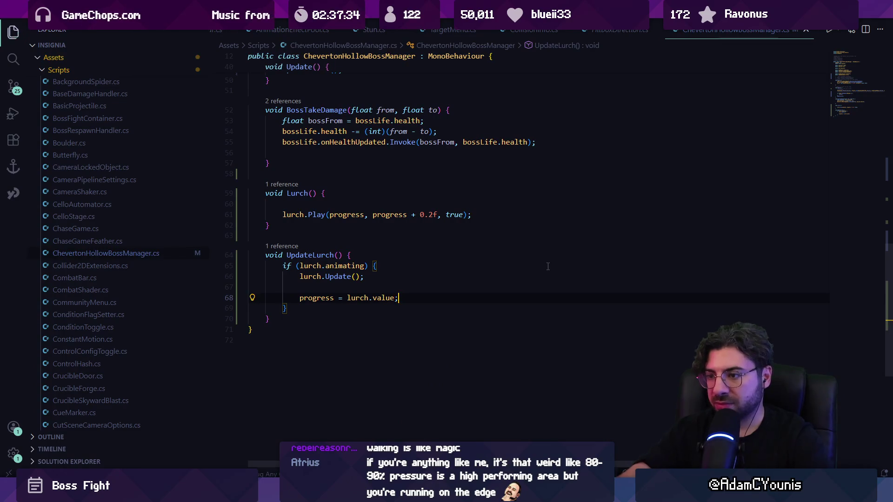
key(Up)
key(BackSpace)
scroll(541, 266, up, 5)
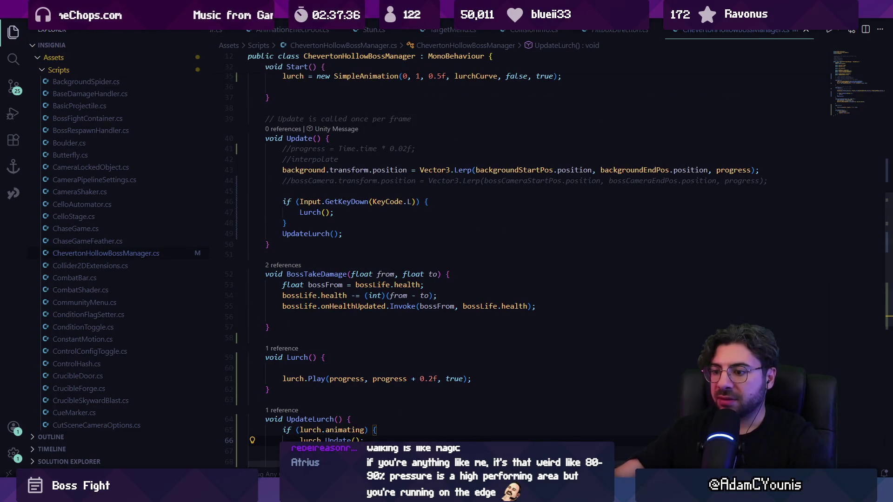
key(alt+Tab)
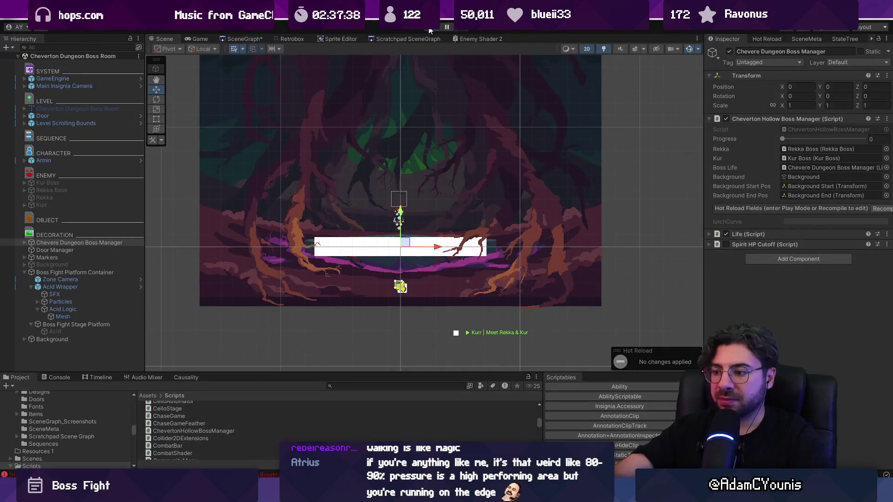
Start and stop the game, inspect the S-shaped Lurch Curve, then play again as Progress climbs to 1.
click(429, 28)
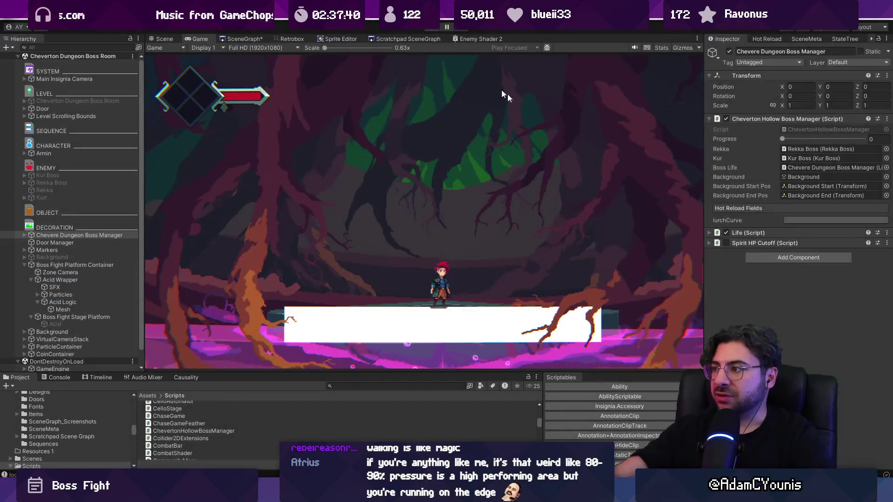
key(ctrl+p)
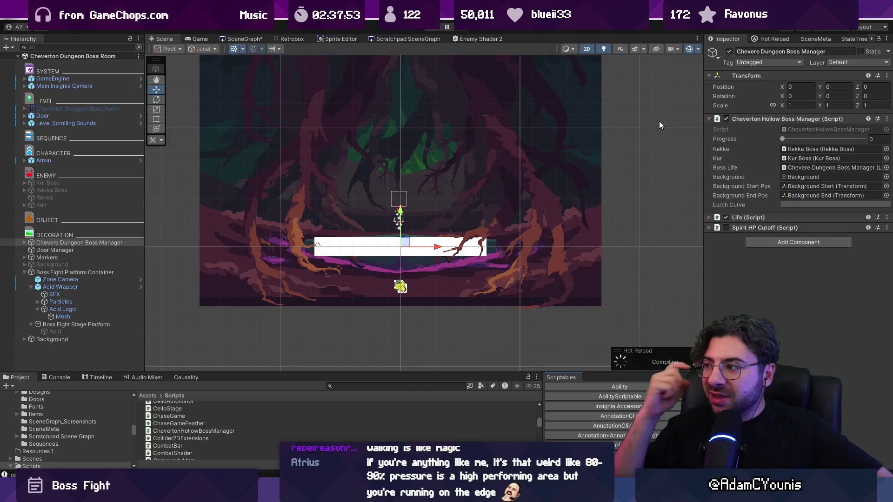
click(794, 203)
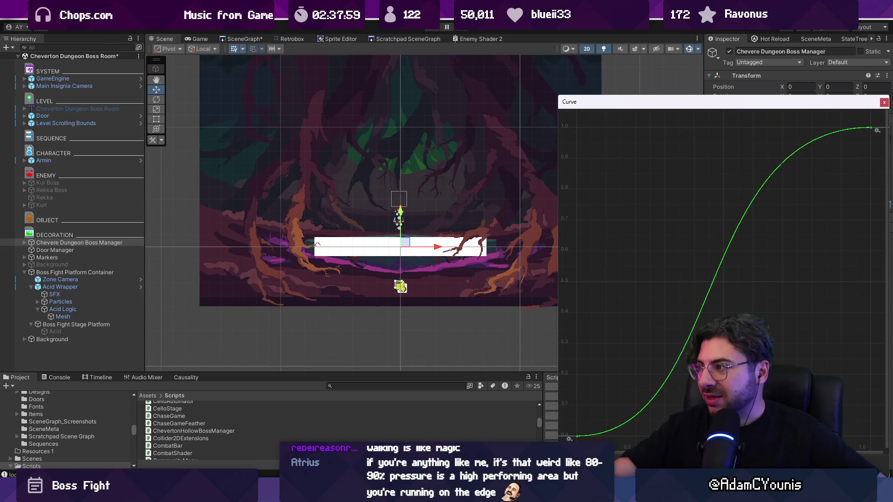
click(884, 103)
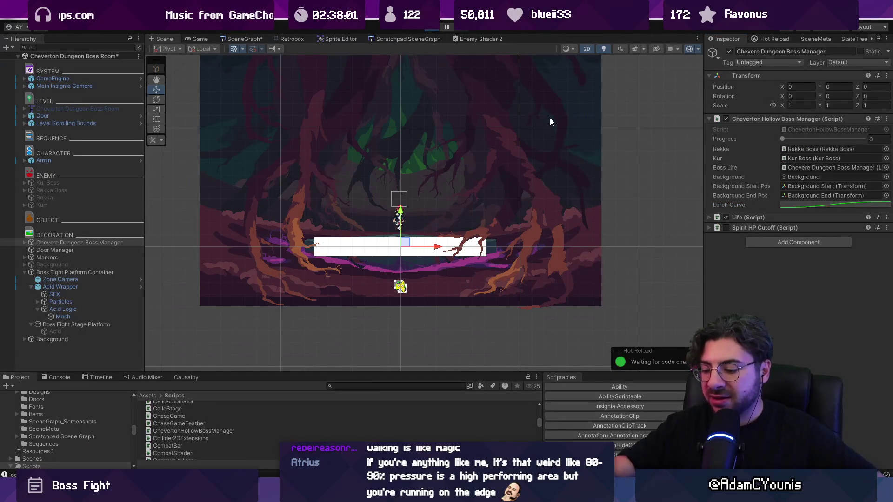
key(ctrl+p)
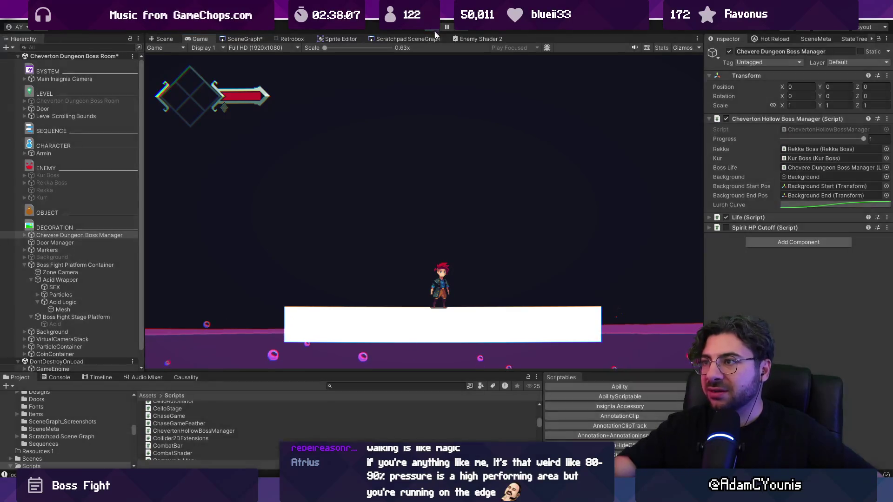
Replace the lurch duration value with 1 in the code and run a quick play-test.
key(alt+Tab)
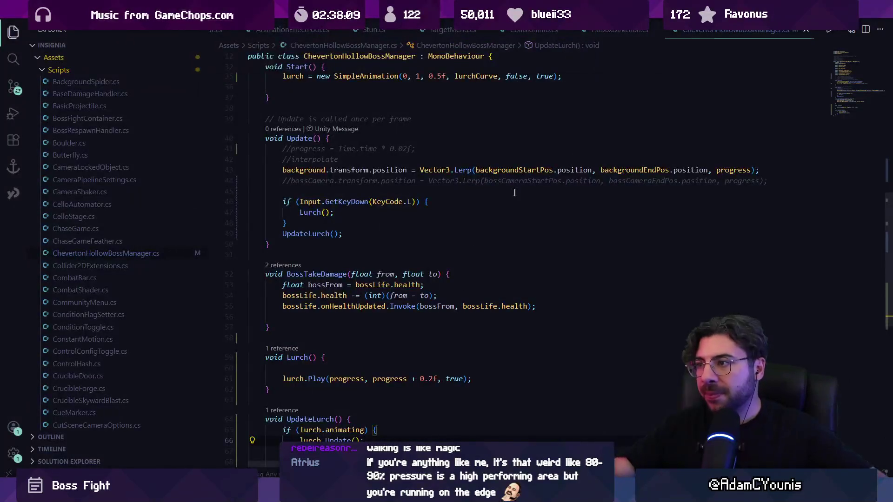
click(439, 288)
key(BackSpace)
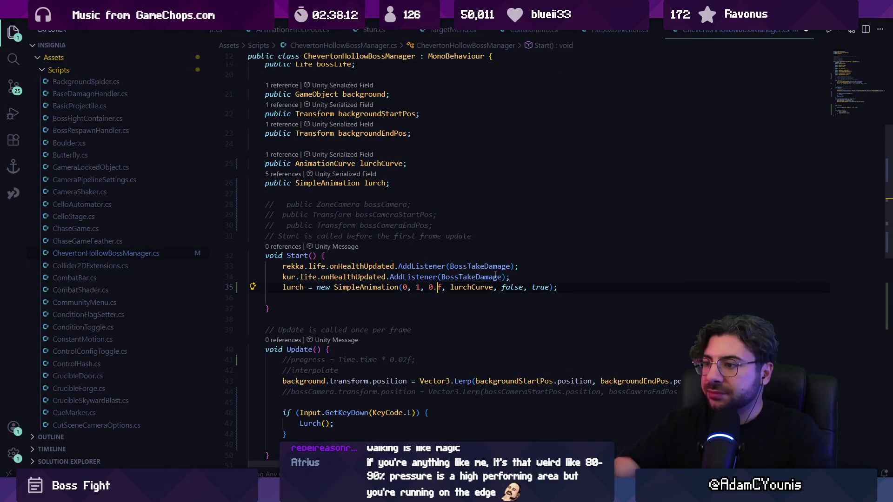
key(BackSpace)
key(BackSpace)
text(1)
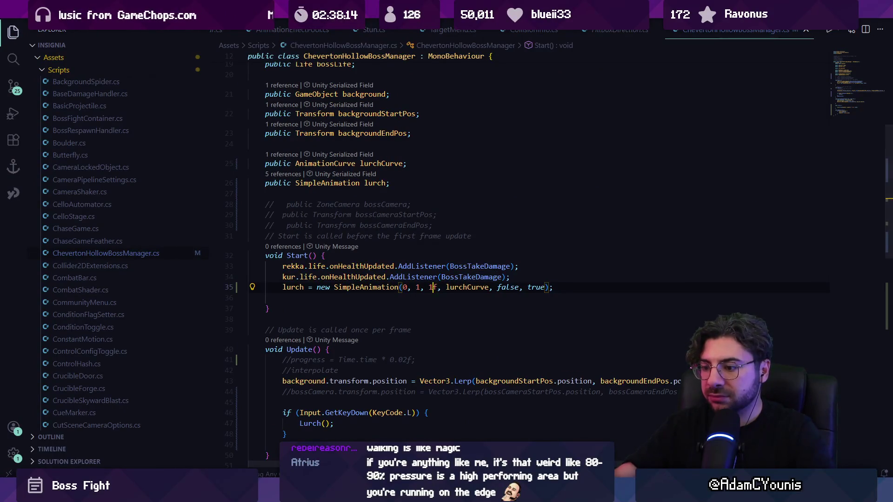
key(alt+Tab)
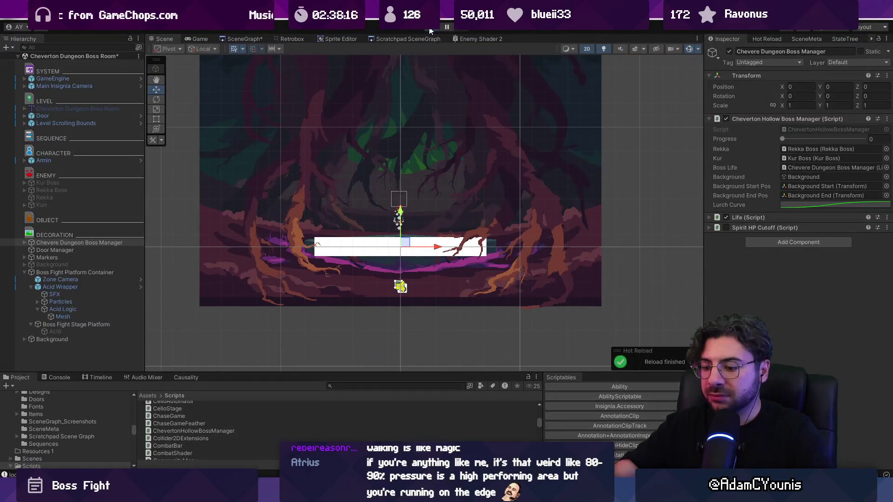
click(429, 28)
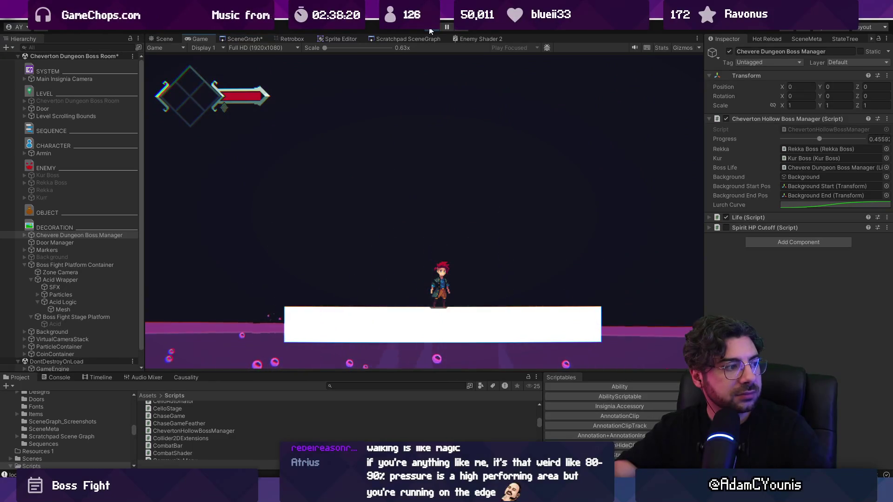
click(430, 27)
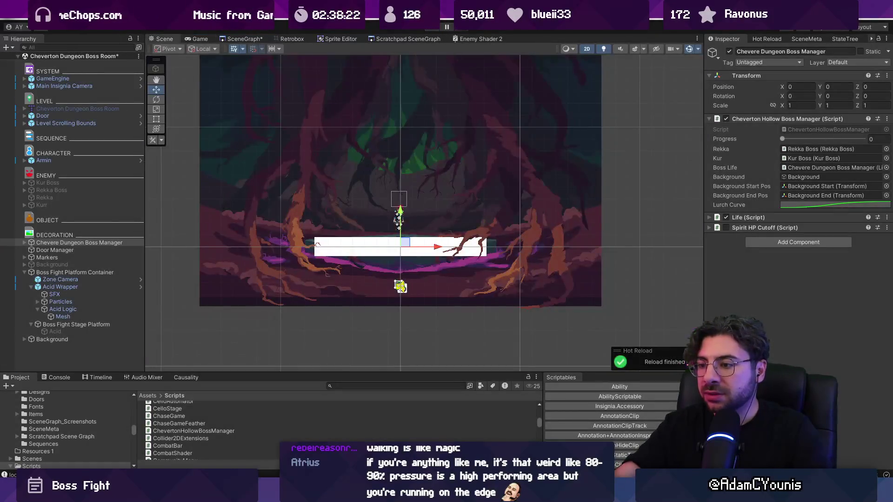
Change lurch.Play's step to 0.1f and play-test the boss room in the maximized Game view.
key(alt+Tab)
scroll(427, 289, down, 8)
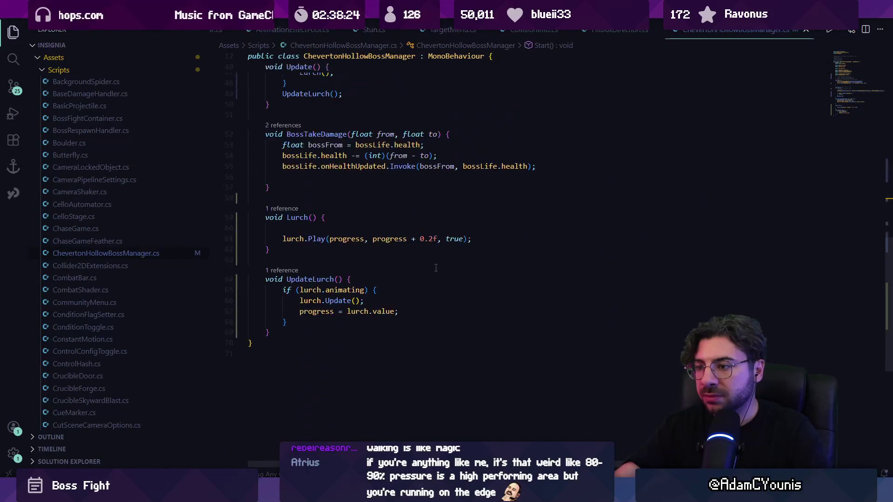
key(BackSpace)
text(1)
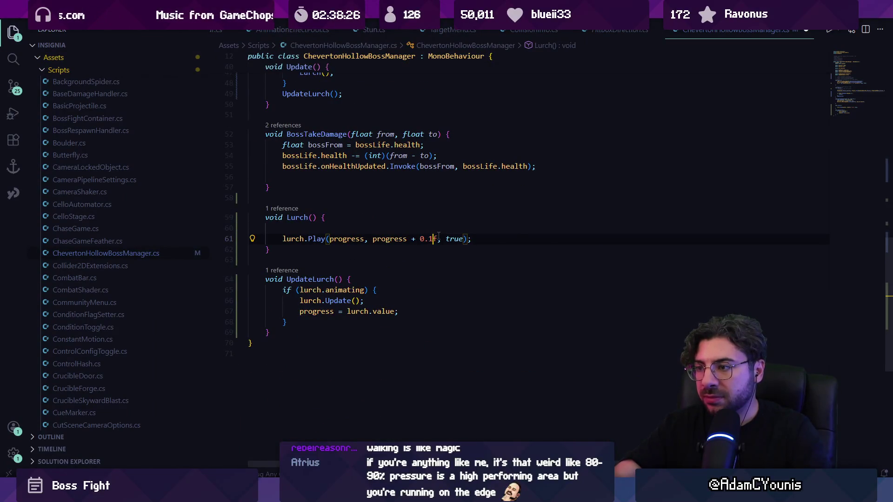
key(alt+Tab)
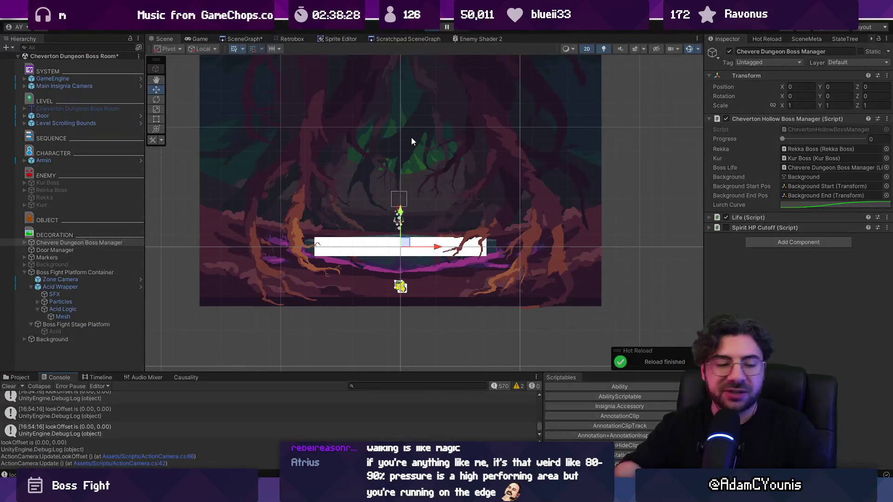
key(ctrl+p)
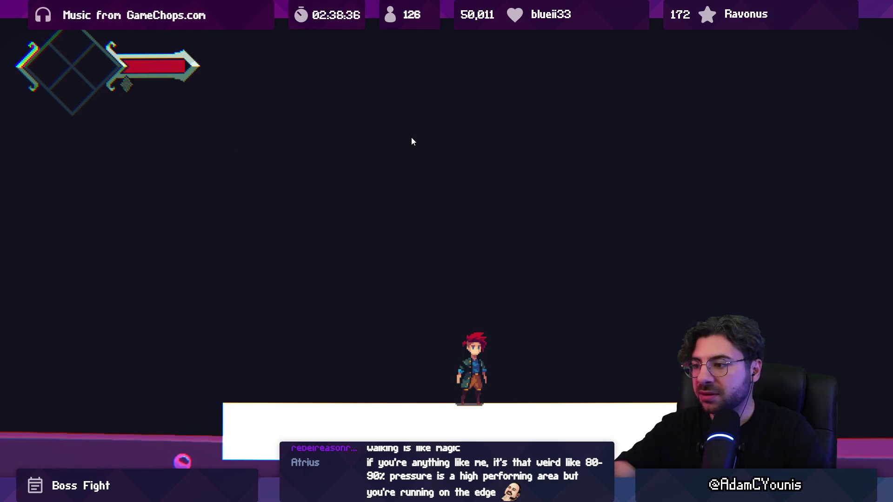
key(shift+space)
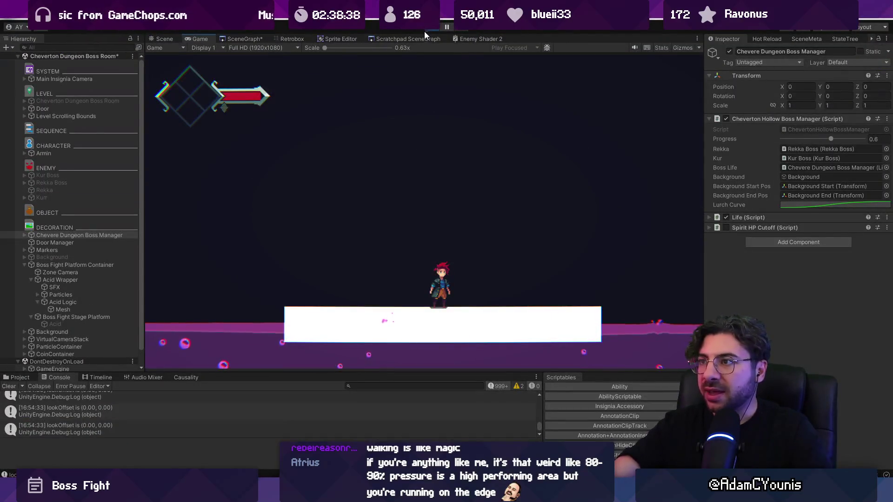
click(427, 29)
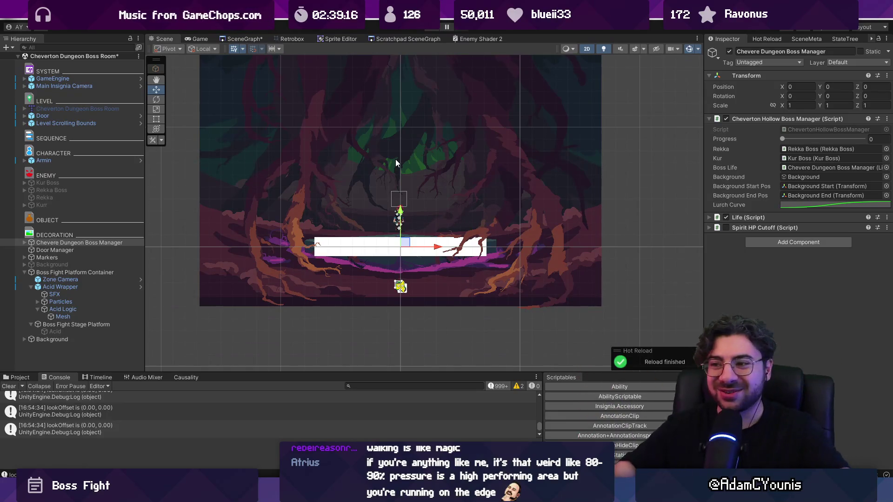
Centre the platform in the Scene view and run a quick play-test.
scroll(393, 251, up, 3)
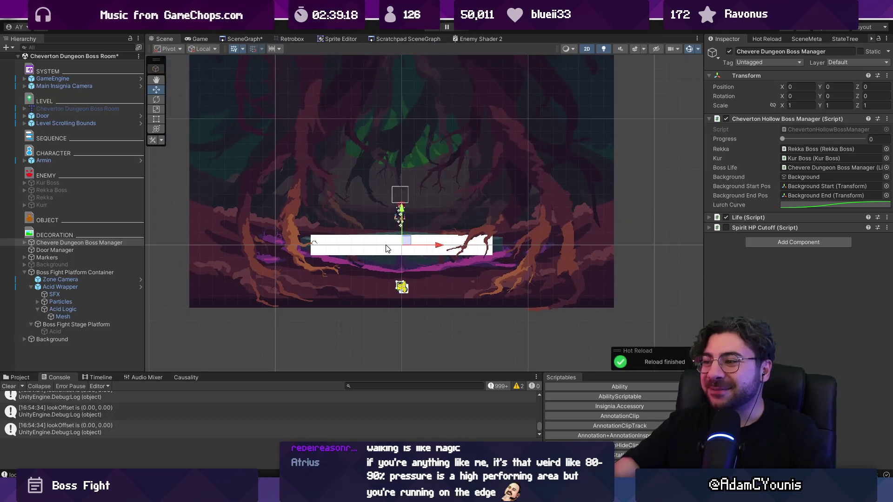
drag(405, 206, 413, 245)
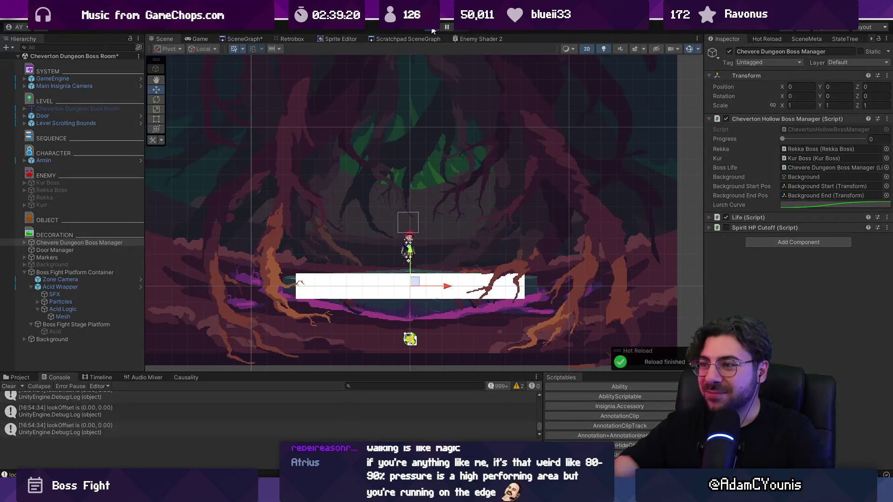
click(432, 31)
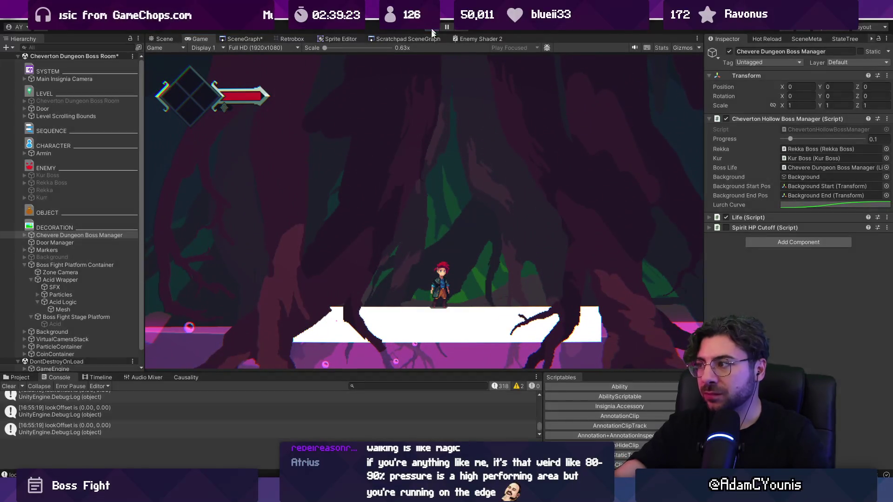
click(431, 31)
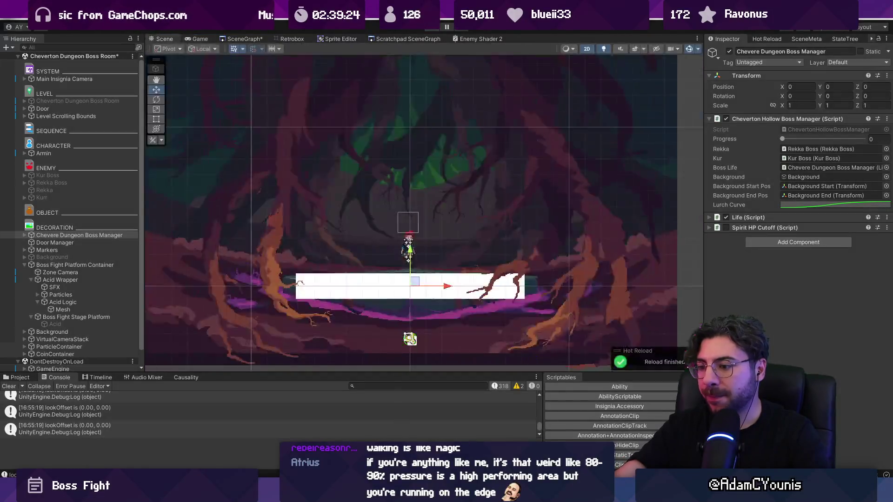
Set the SimpleAnimation duration to 3f in VS Code, play-test the slower lurch, then restart.
key(alt+Tab)
scroll(438, 195, down, 5)
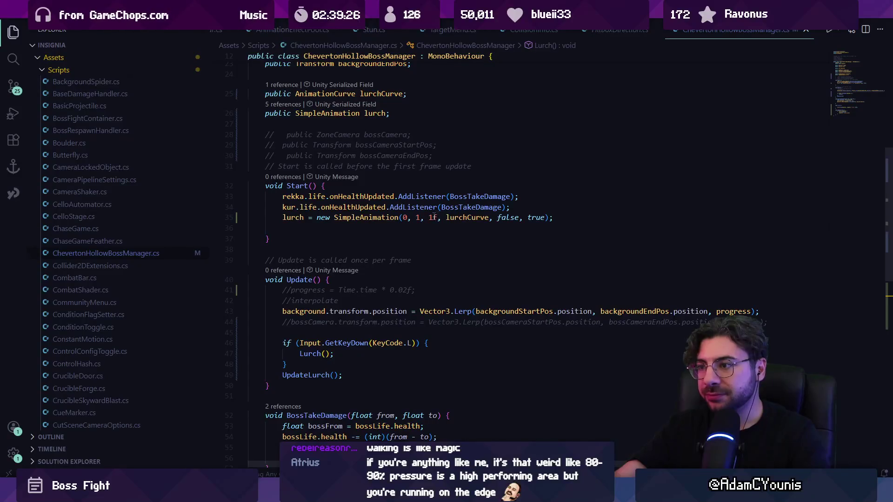
key(BackSpace)
key(BackSpace)
text(3)
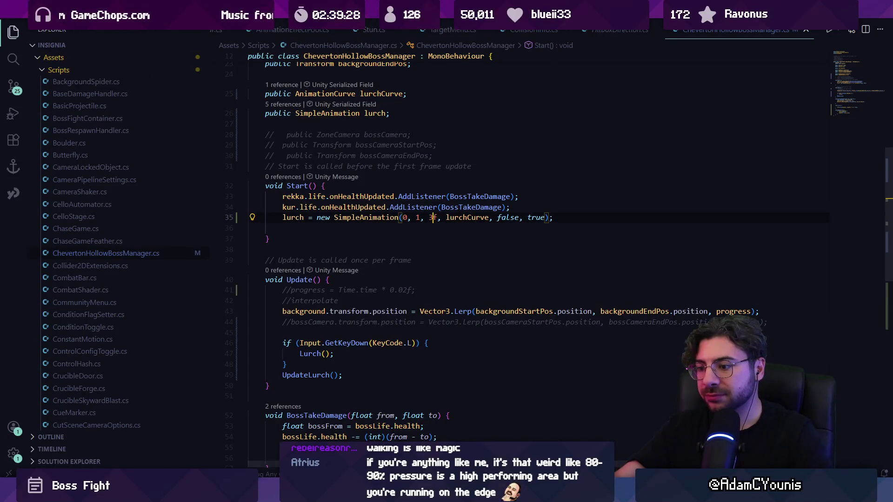
key(alt+Tab)
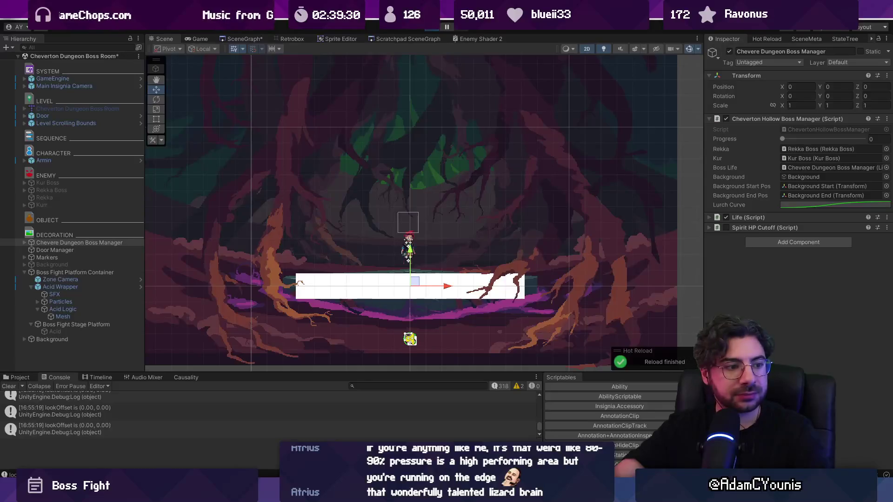
key(ctrl+p)
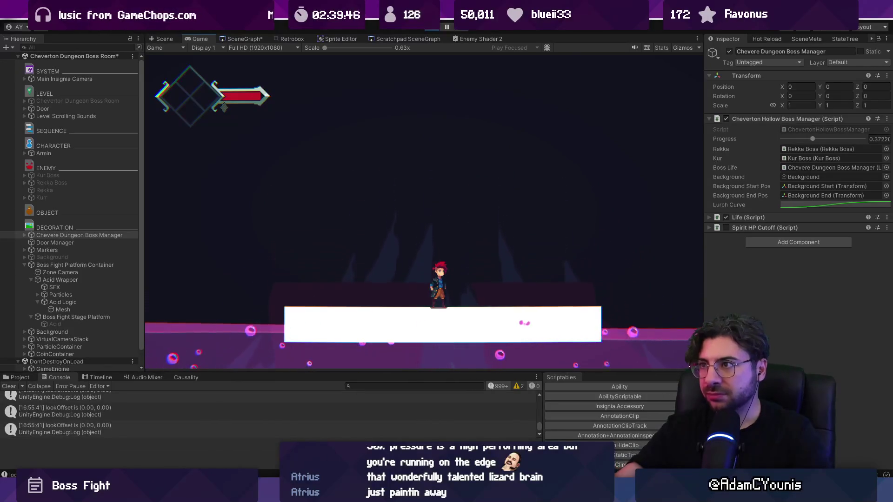
click(430, 28)
click(429, 28)
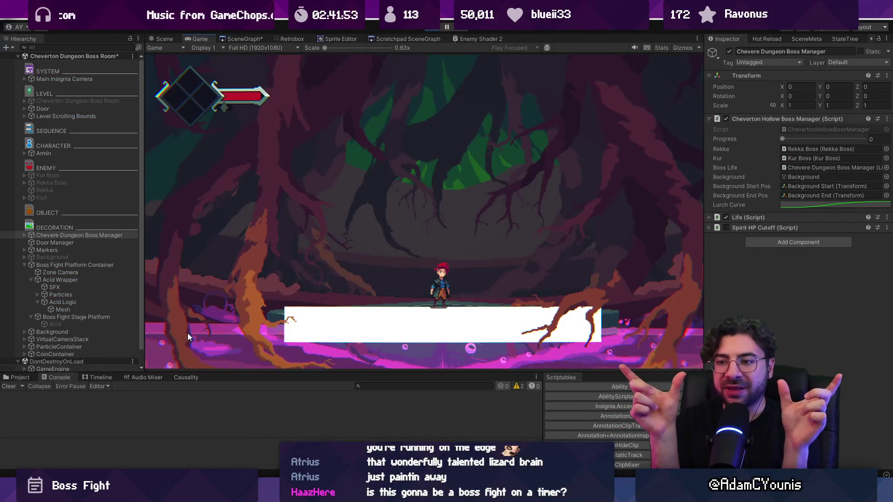
Stop the play-test and open the Acid Wrapper prefab for editing.
click(430, 28)
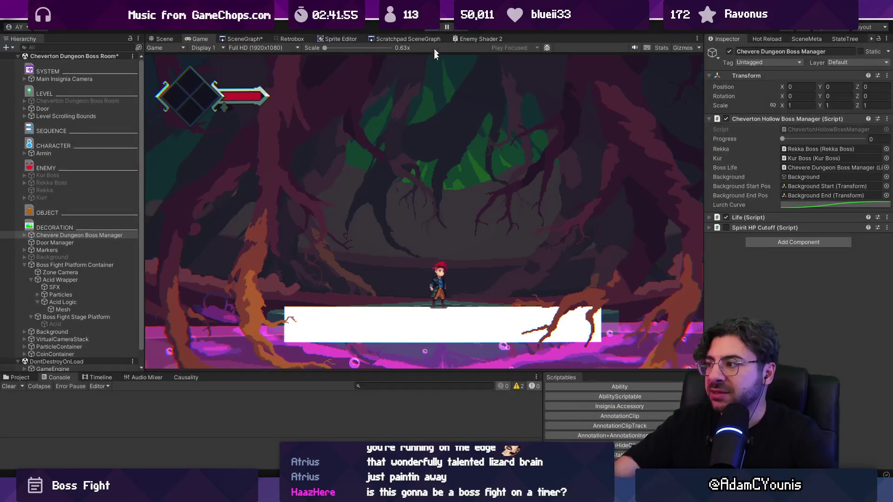
click(127, 285)
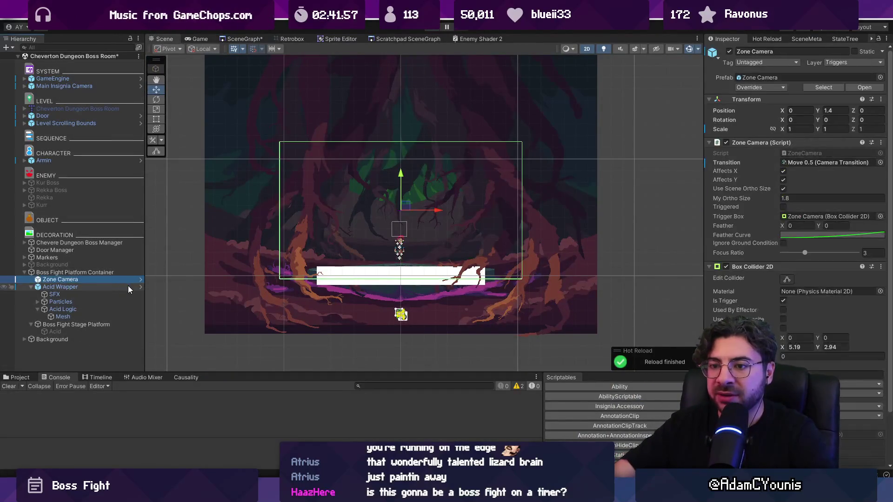
click(141, 286)
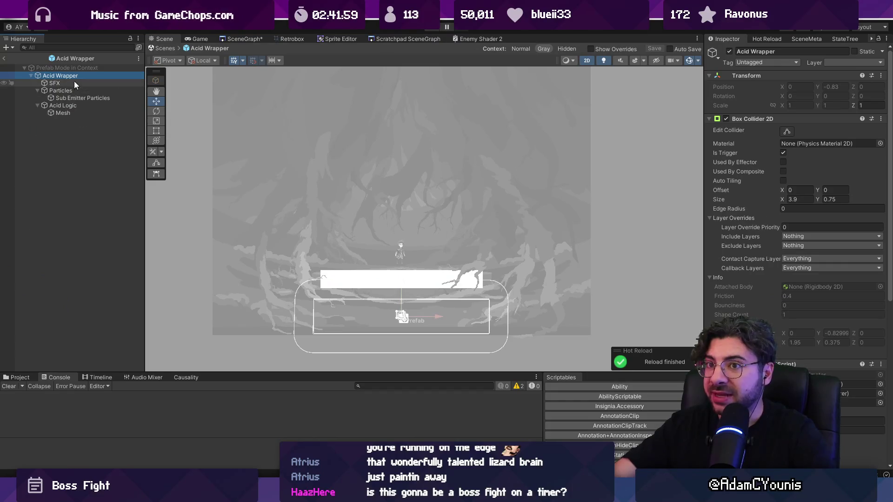
scroll(803, 354, down, 6)
scroll(775, 270, up, 8)
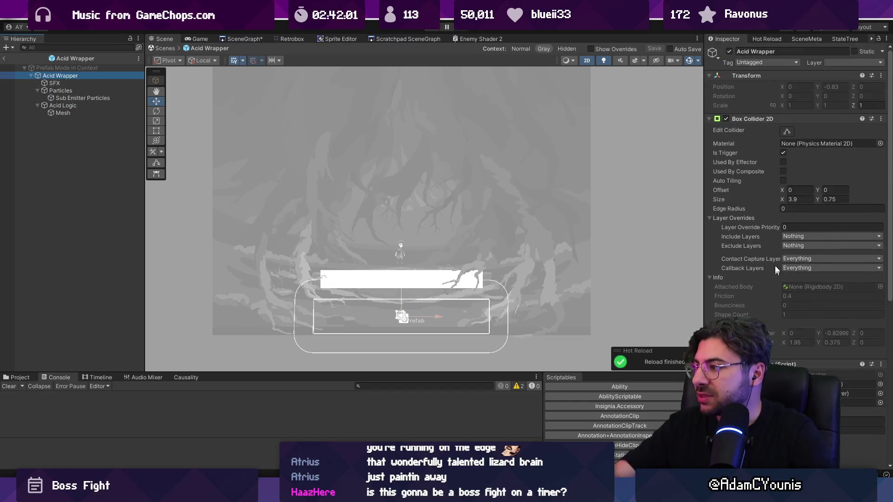
scroll(750, 259, down, 5)
Select Acid Logic and enter 40 as the Water script's Wave Length.
click(83, 105)
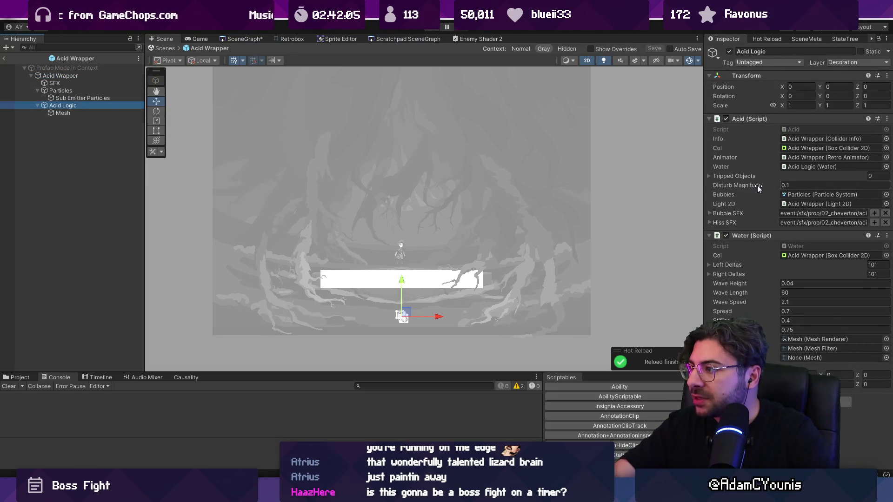
click(742, 265)
click(744, 266)
click(744, 273)
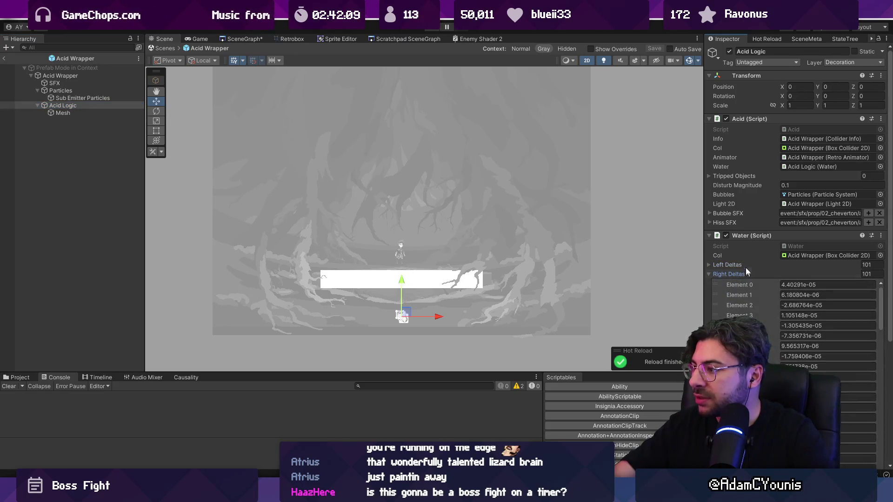
click(744, 272)
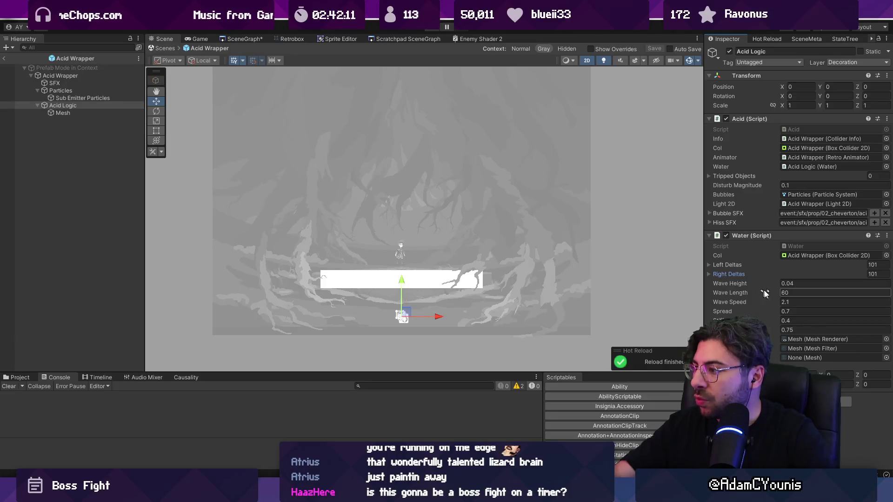
text(40)
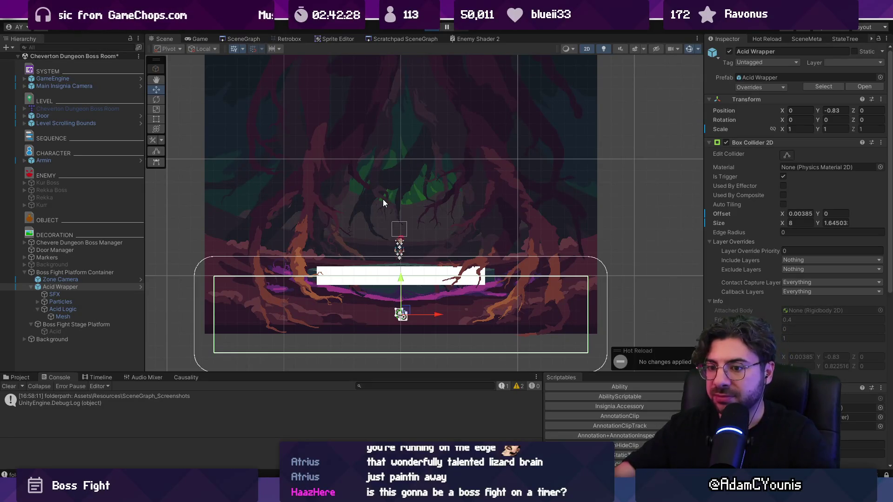
View the running game, then stop it and select Acid Logic inside the Acid Wrapper prefab.
click(198, 38)
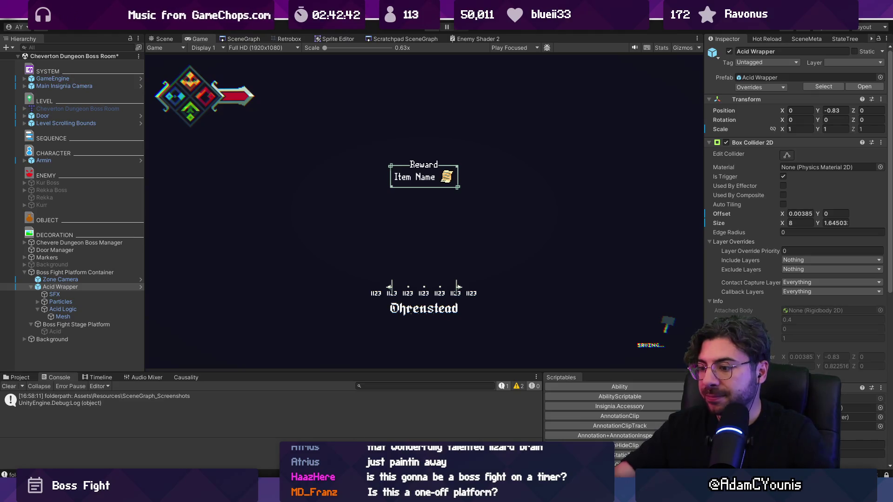
scroll(720, 289, down, 5)
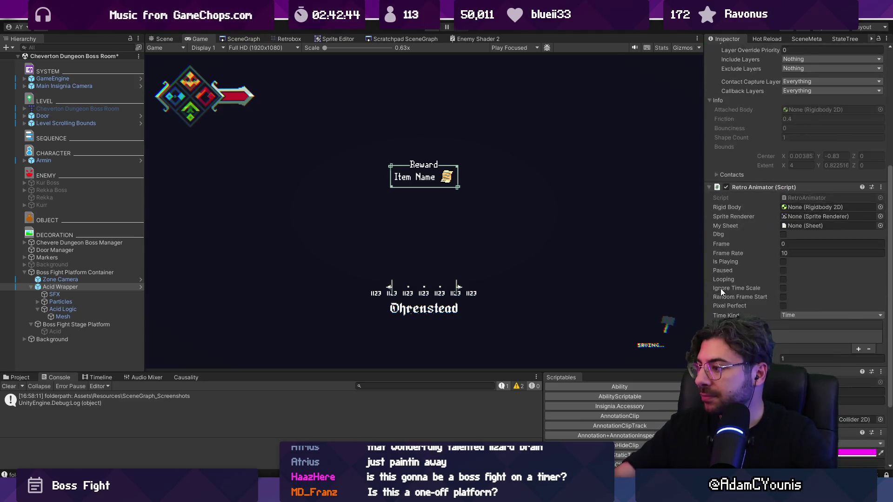
click(430, 29)
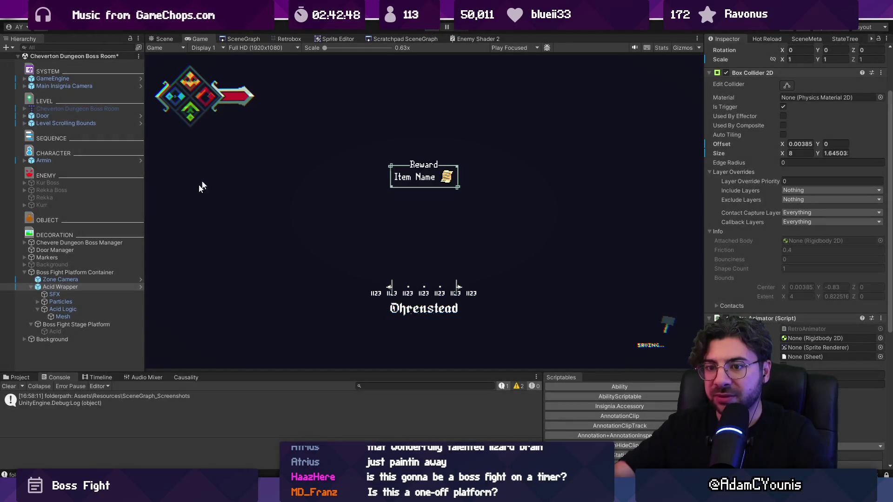
double_click(127, 287)
click(98, 92)
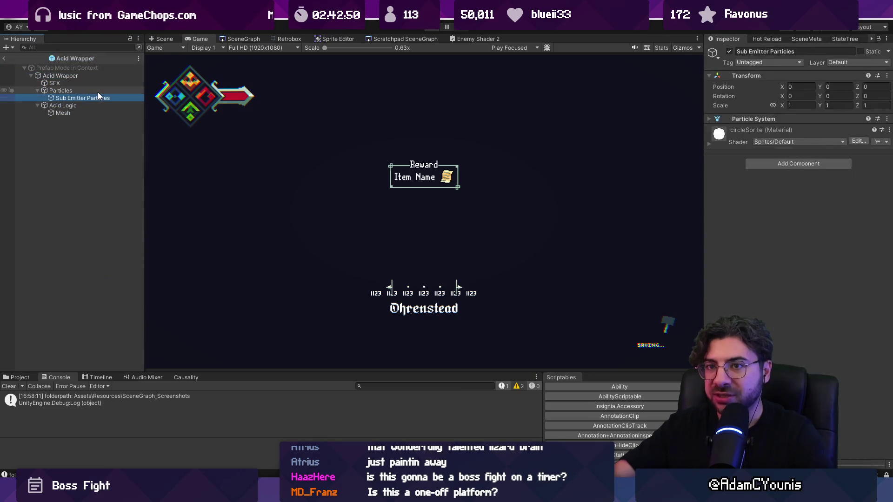
click(96, 98)
click(97, 106)
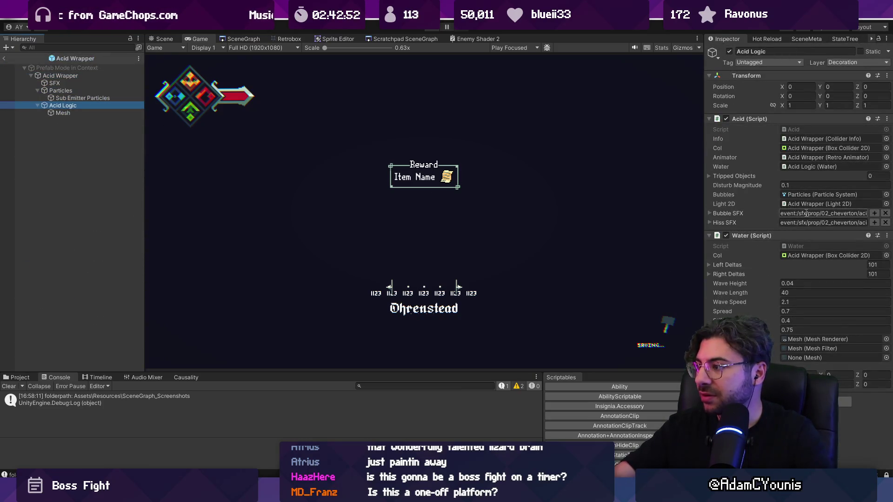
Set Wave Length to 60, return from Prefab Mode to the scene, and stop the game.
click(810, 293)
text(60)
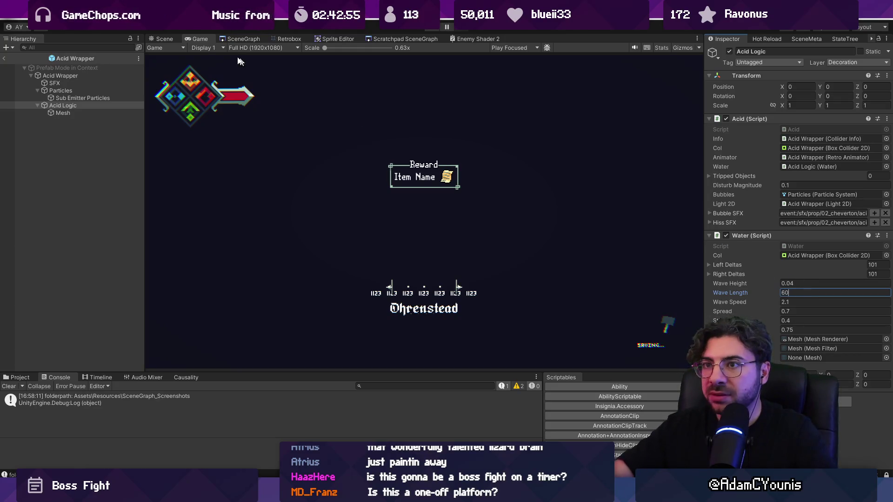
click(6, 58)
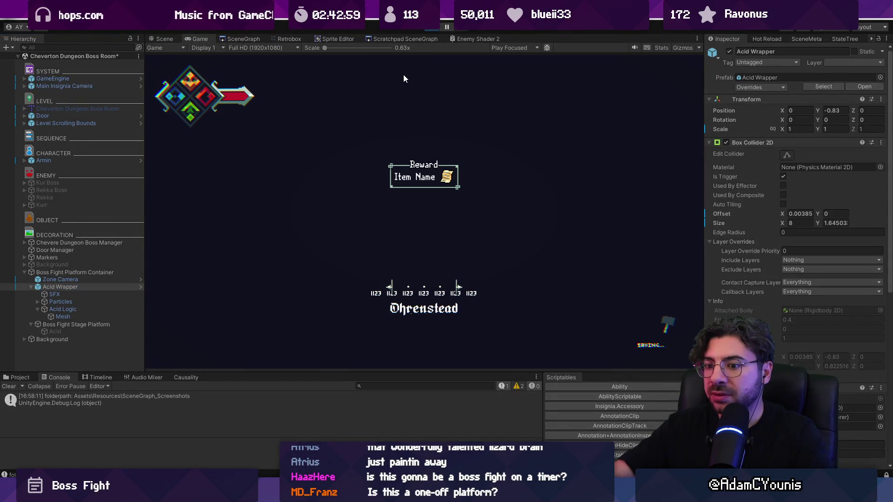
click(433, 30)
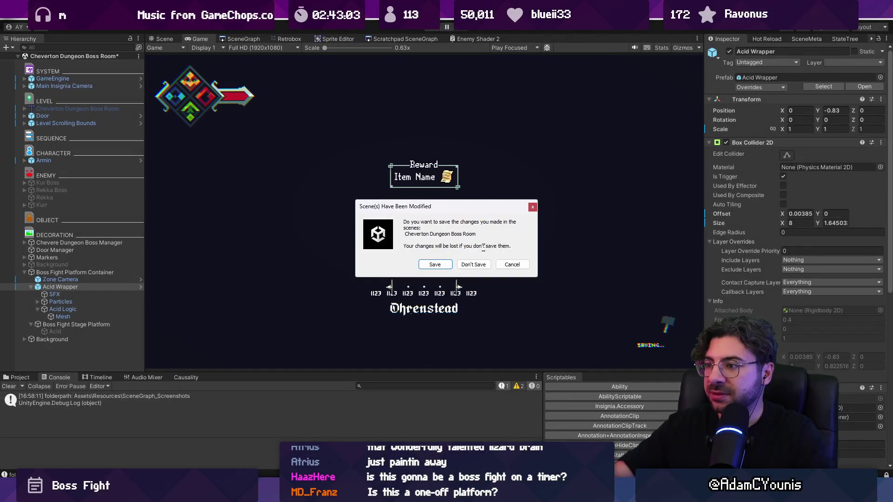
Choose Don't Save, start Hot Reload, show the Scene tab, and expand Boss Fight Platform Container.
click(477, 266)
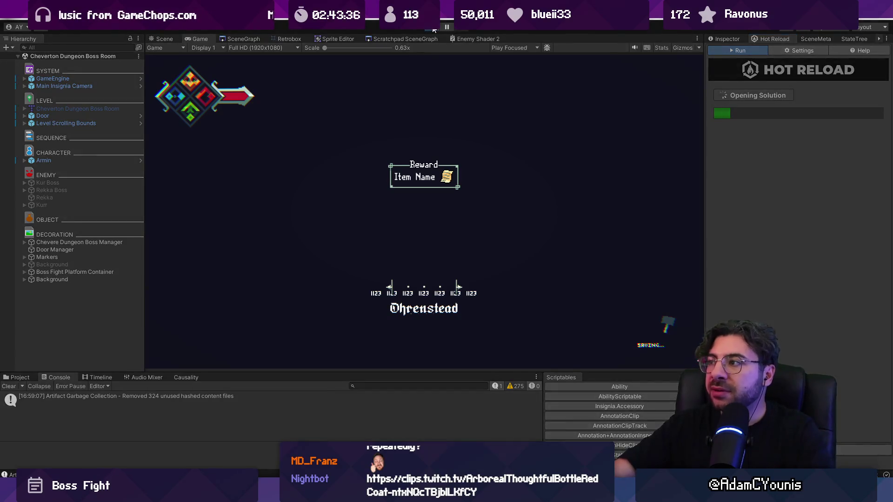
click(433, 29)
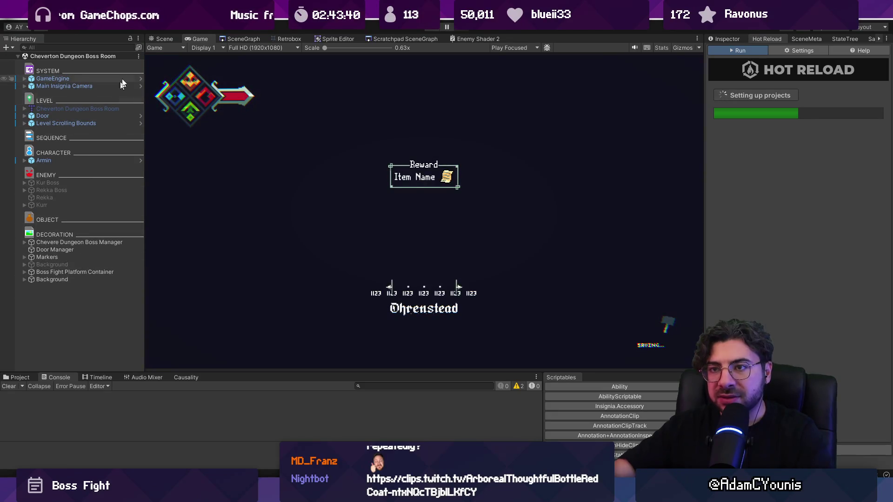
click(162, 39)
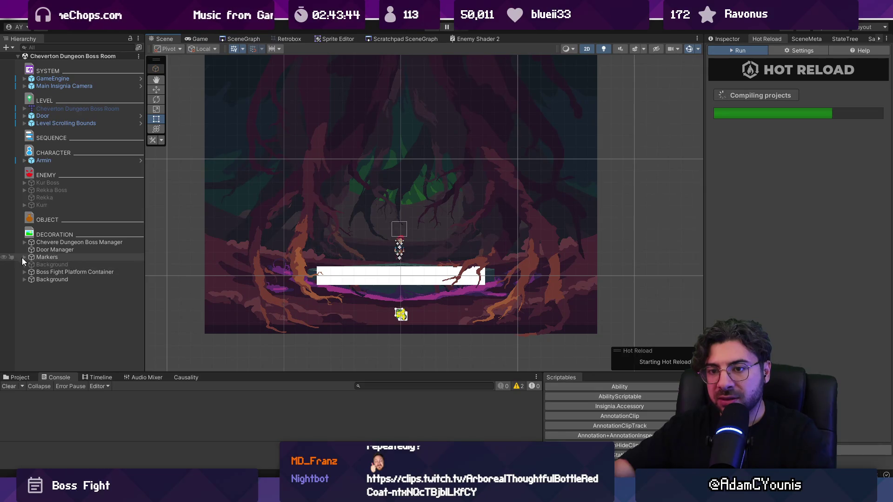
click(24, 272)
Select Acid Logic and play-test the acid with Wave Length 40.
click(31, 287)
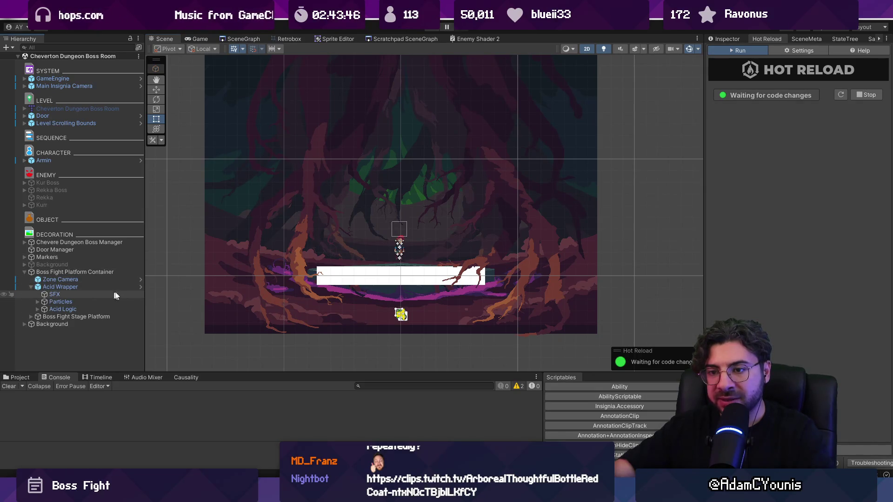
click(75, 309)
click(726, 39)
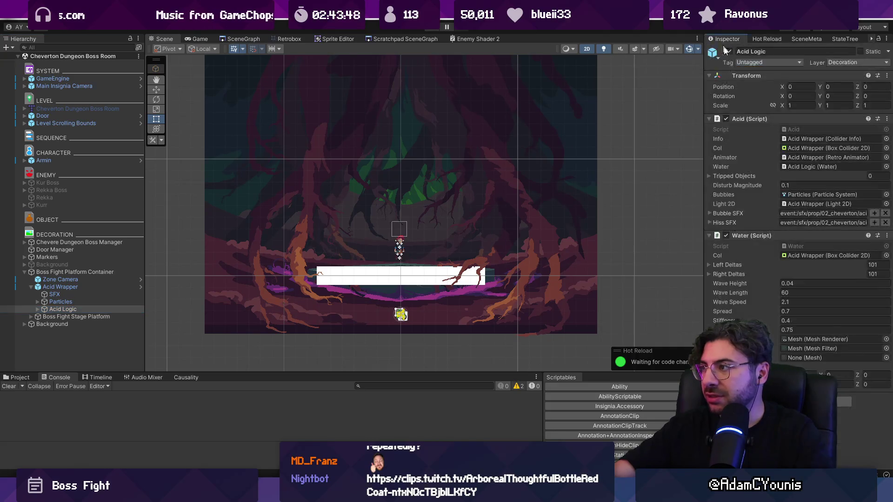
click(799, 289)
text(40)
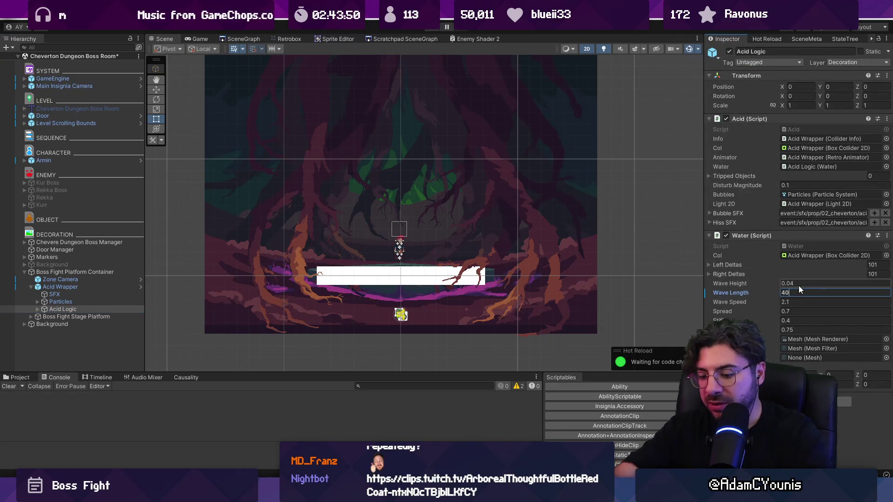
key(ctrl+p)
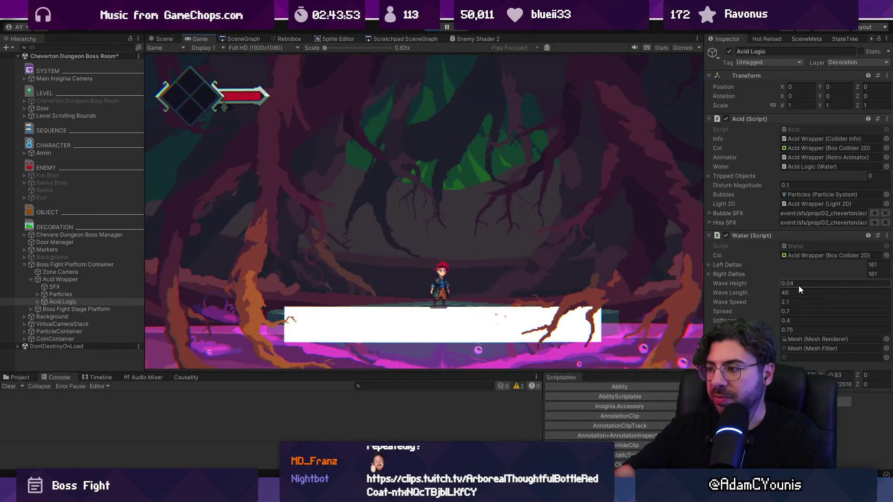
click(432, 27)
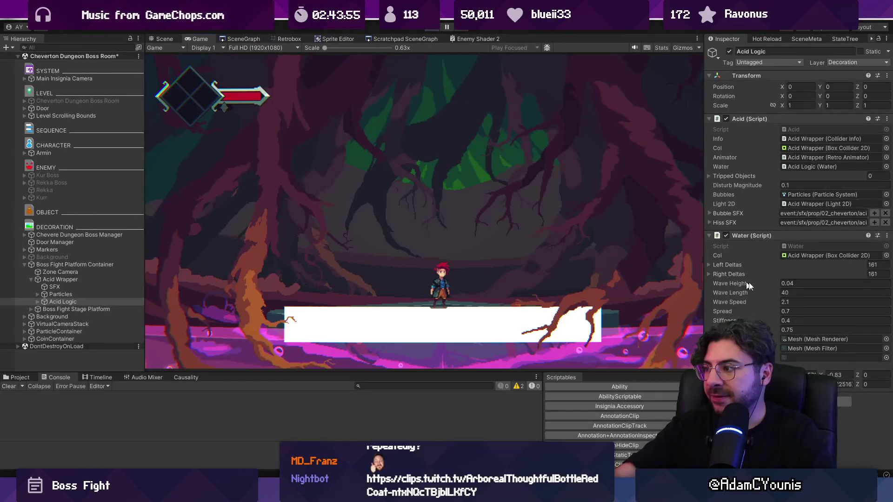
Try Wave Lengths 20 and then 1, play-testing each.
click(788, 292)
text(20)
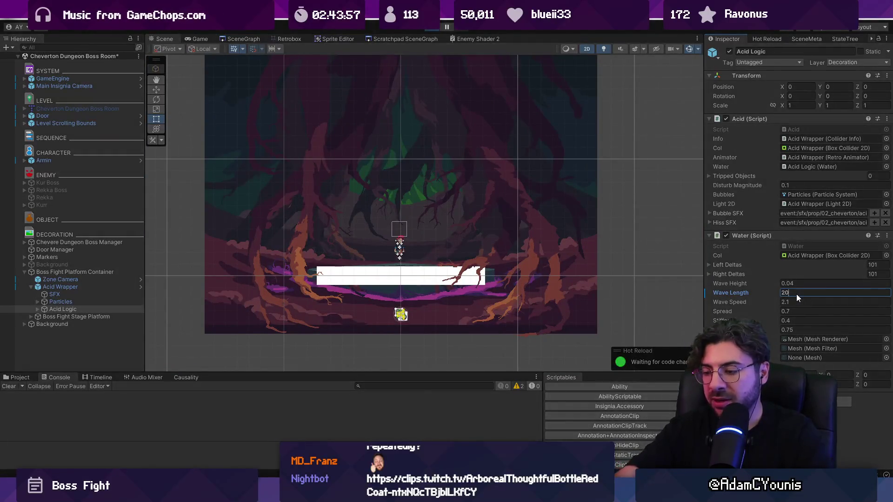
key(ctrl+p)
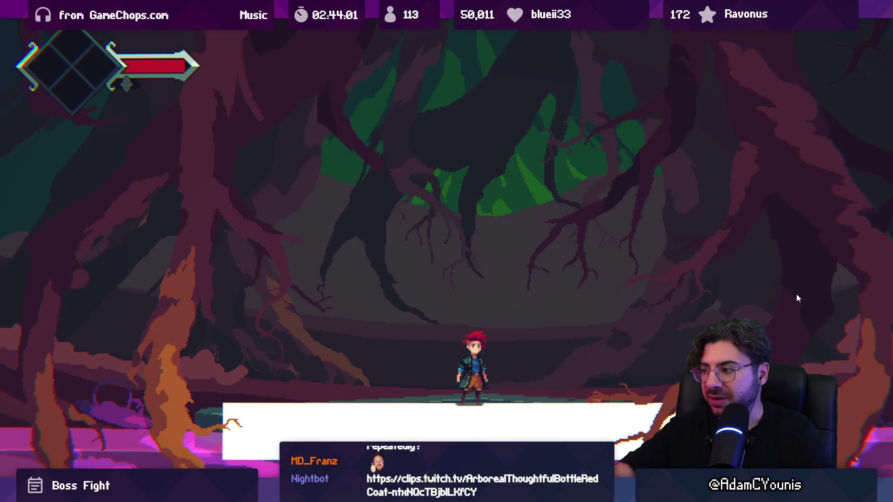
key(shift+space)
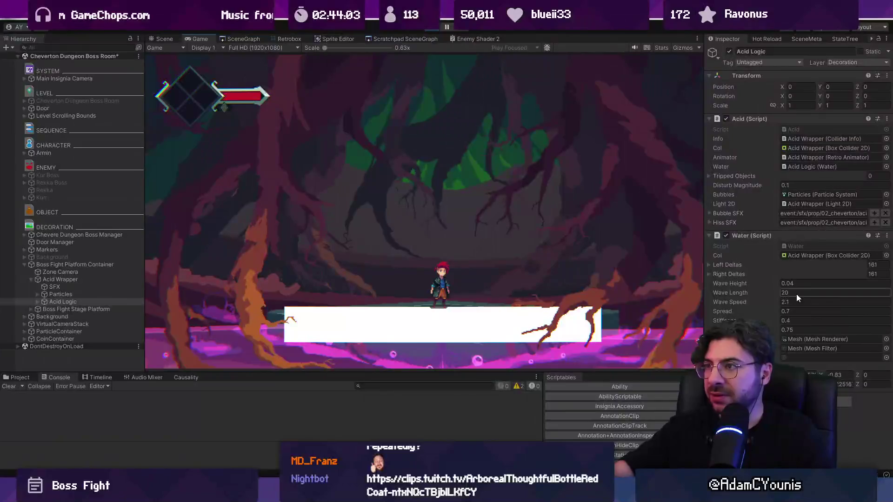
key(ctrl+p)
click(807, 294)
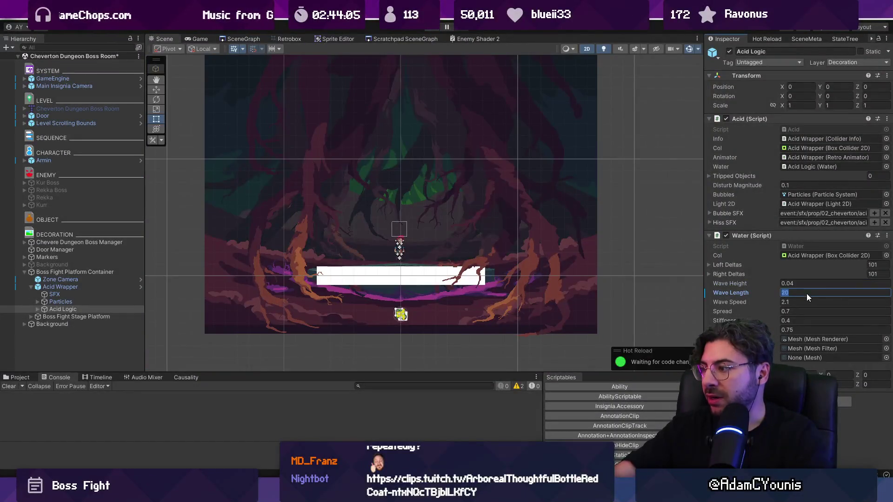
text(1)
key(ctrl+p)
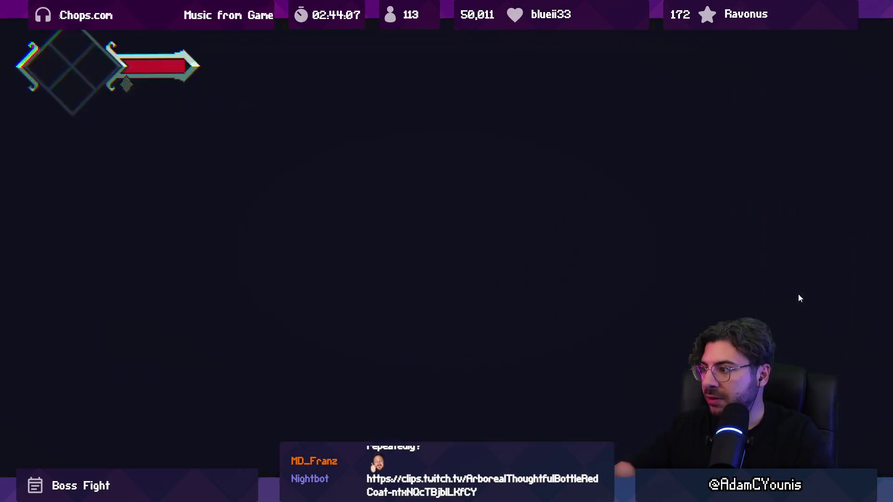
key(shift+space)
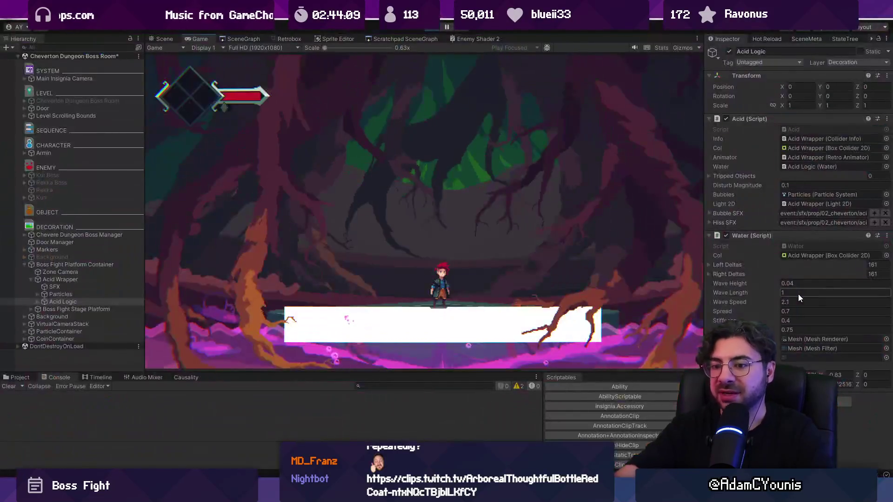
key(ctrl+p)
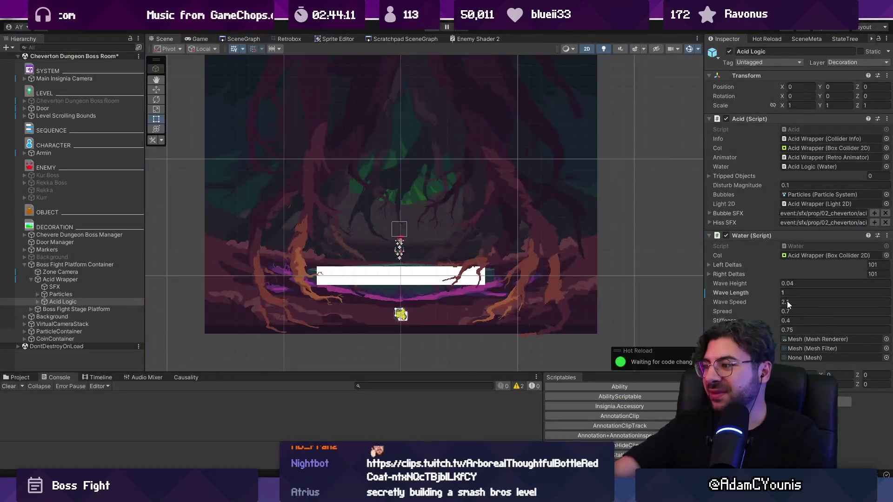
Settle on Wave Length 10 after a play-test, then save the boss room scene.
click(794, 292)
text(10)
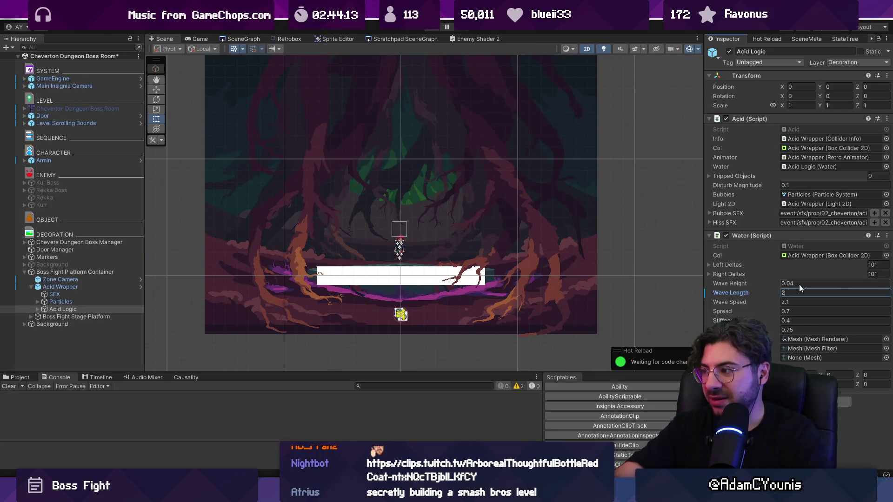
key(ctrl+p)
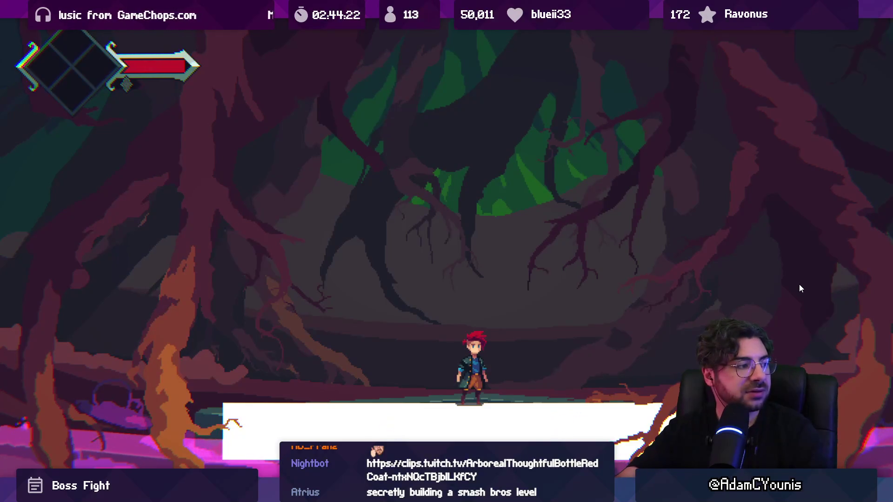
key(shift+space)
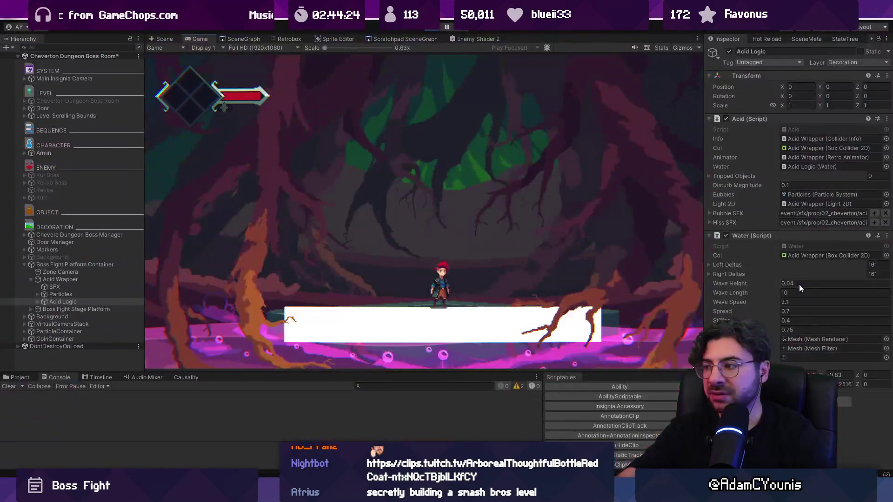
key(ctrl+p)
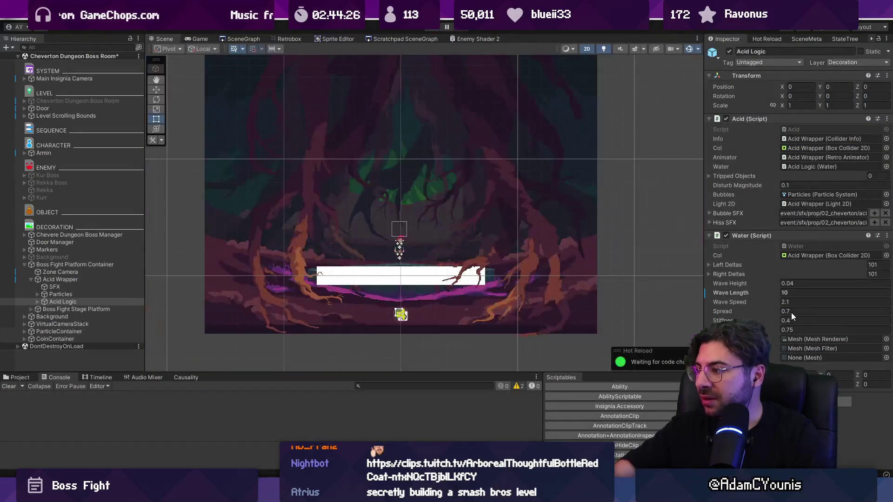
click(786, 311)
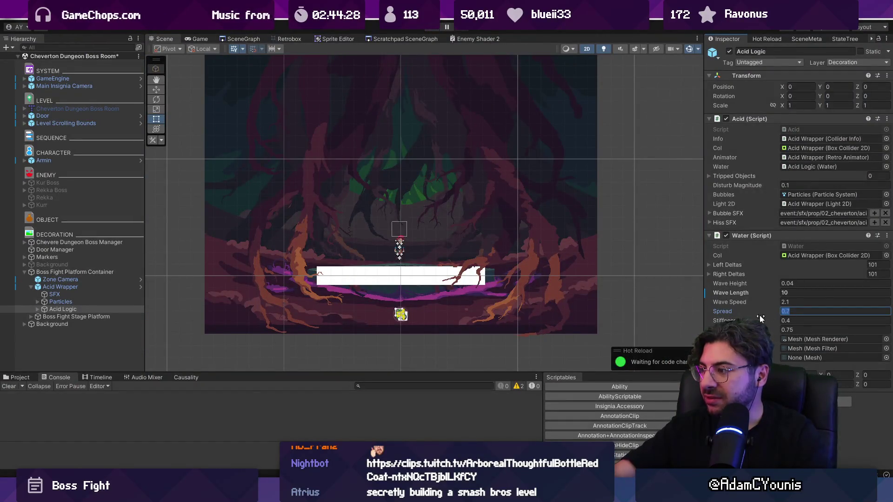
key(Return)
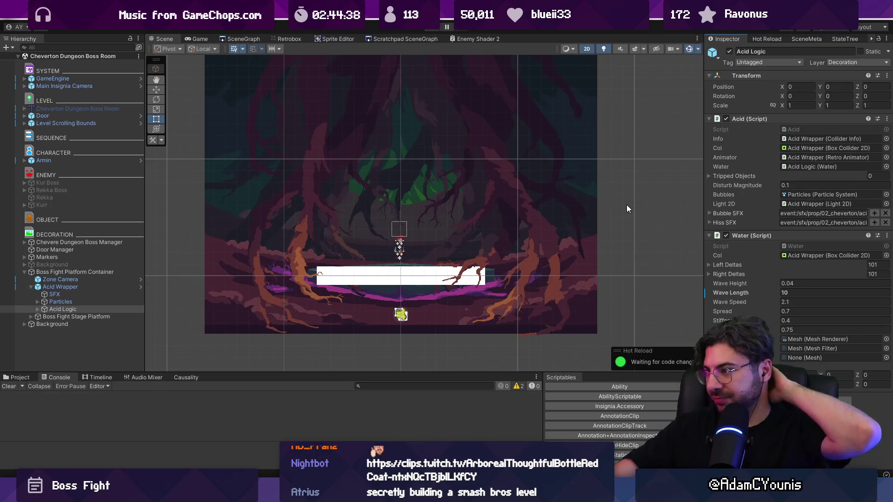
Play-test the saved boss room, running the character left and right across the platform.
click(432, 28)
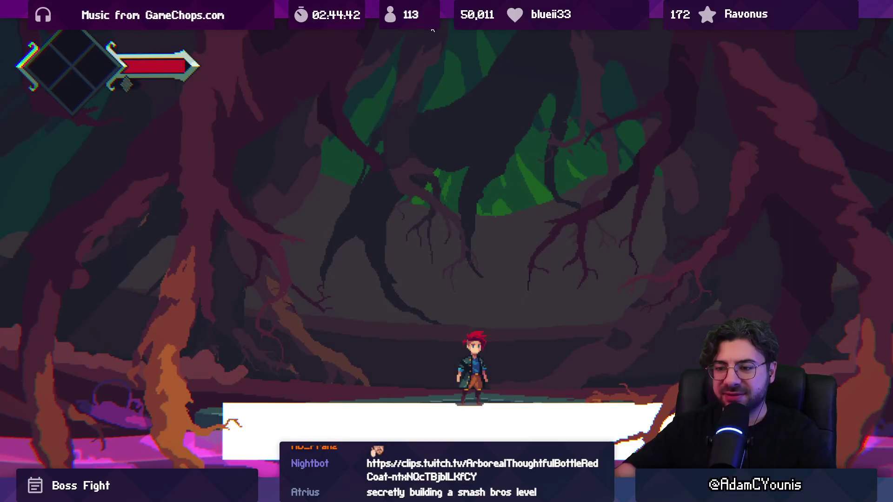
key(Left)
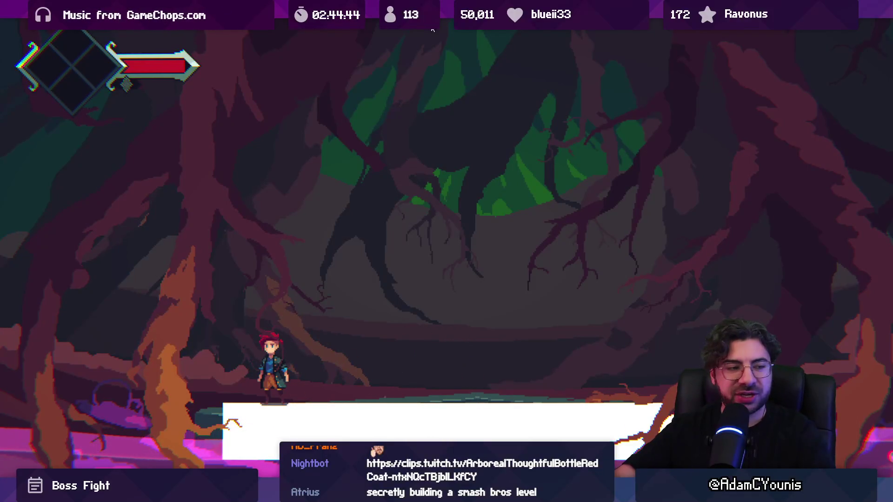
key(Right)
key(Left)
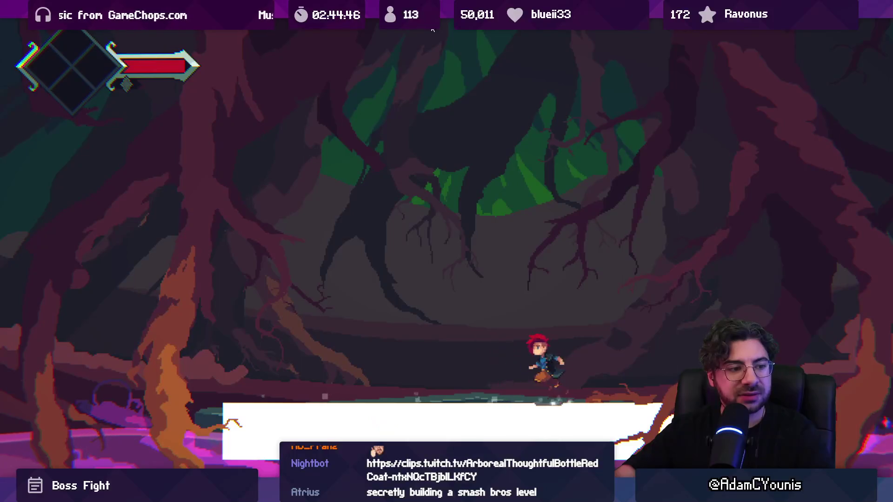
key(Right)
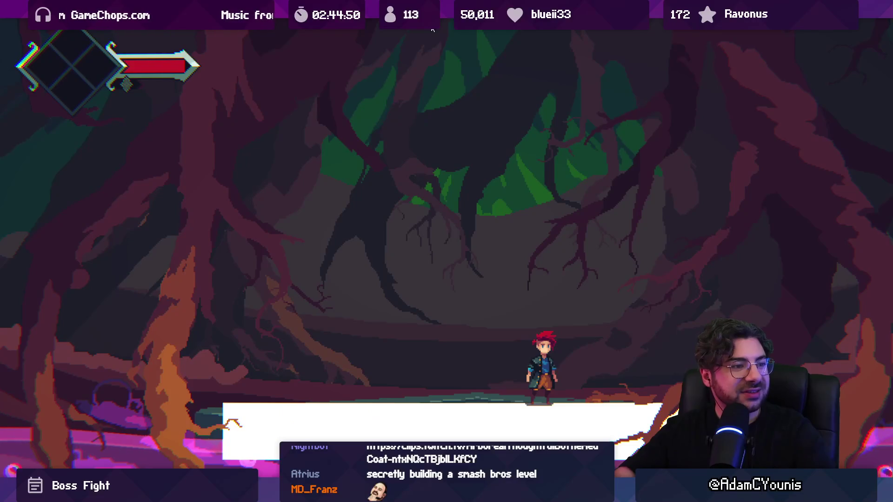
key(Left)
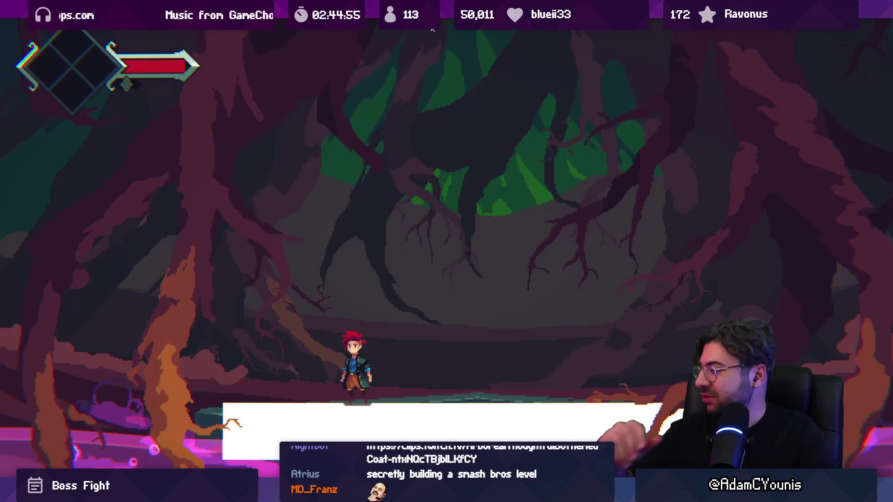
key(shift+space)
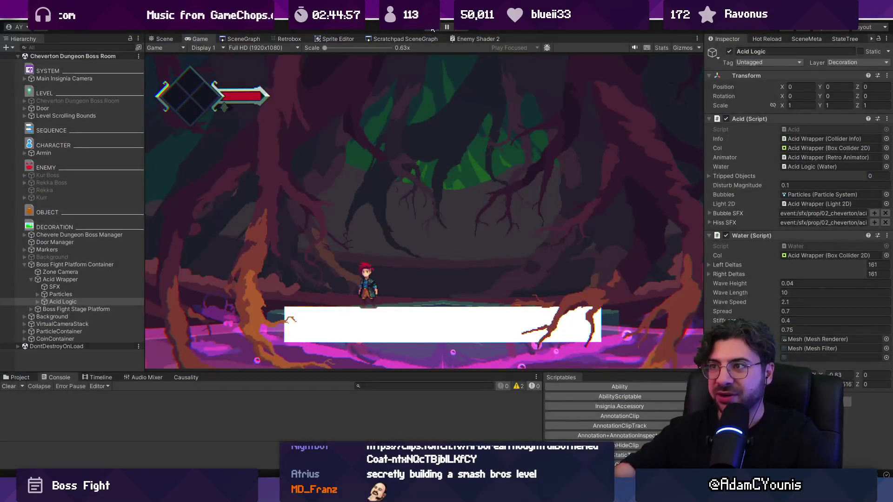
click(432, 29)
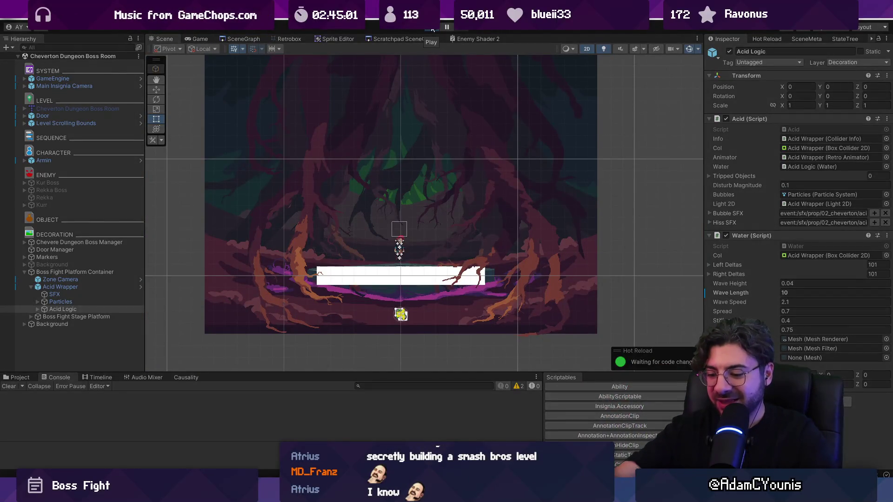
Run the boss room once more, exit the maximized Game view, and stop play mode.
click(432, 29)
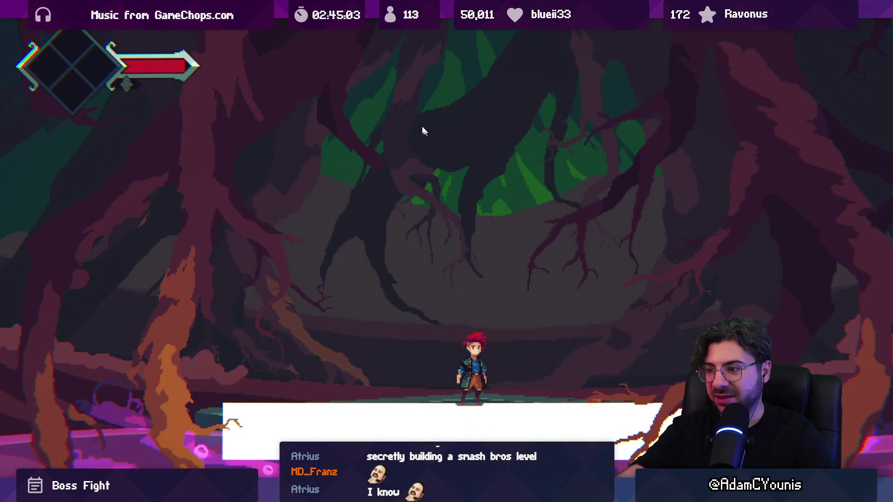
key(shift+space)
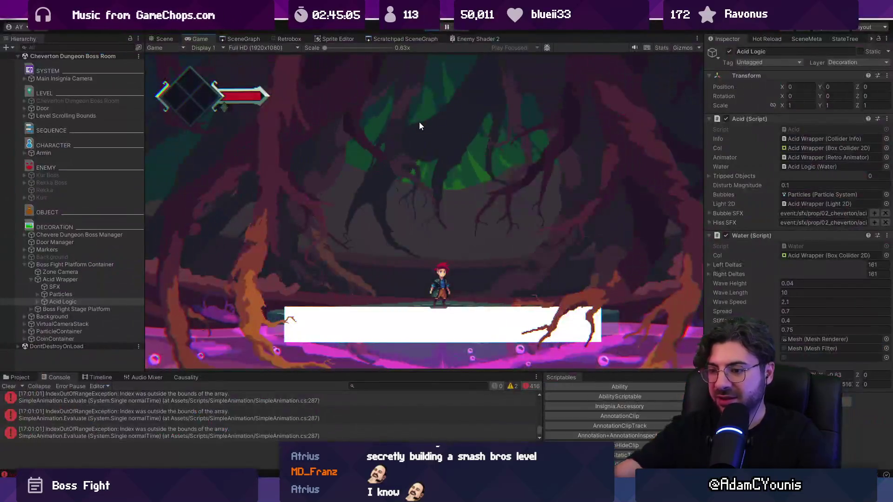
click(432, 27)
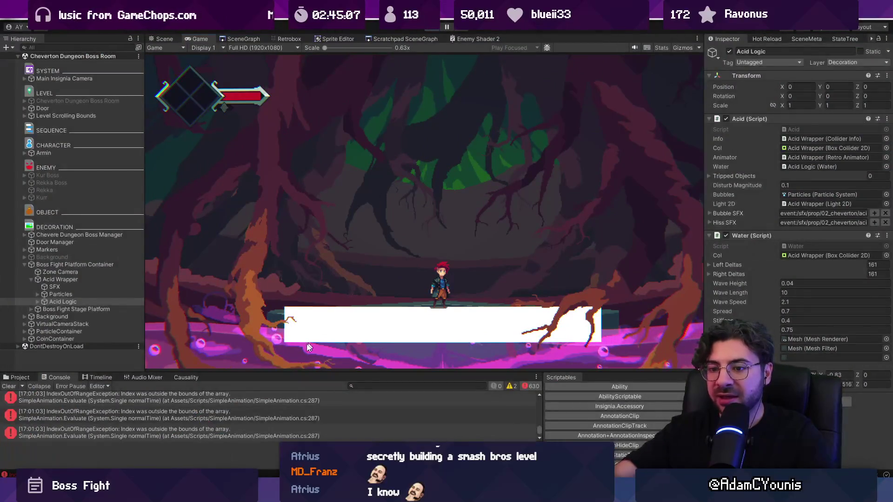
scroll(508, 429, up, 2)
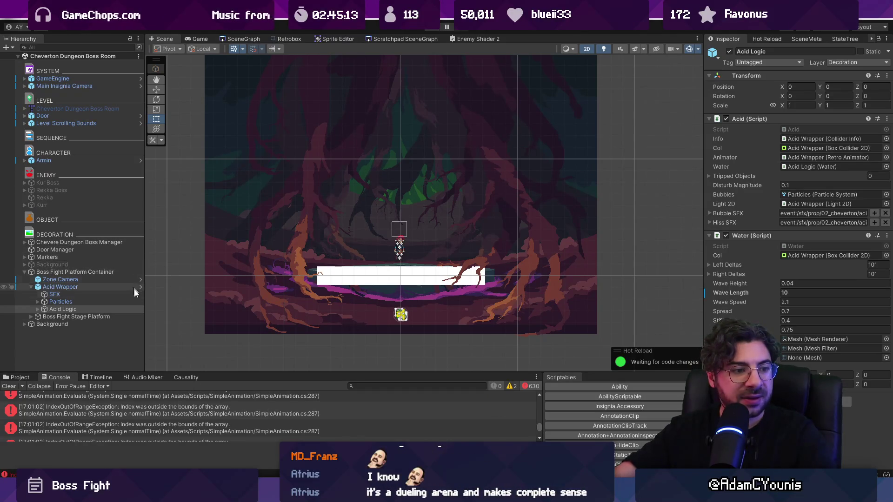
Clear the Console and review the Chevere Dungeon Boss Manager's Lurch Curve.
click(14, 389)
click(71, 243)
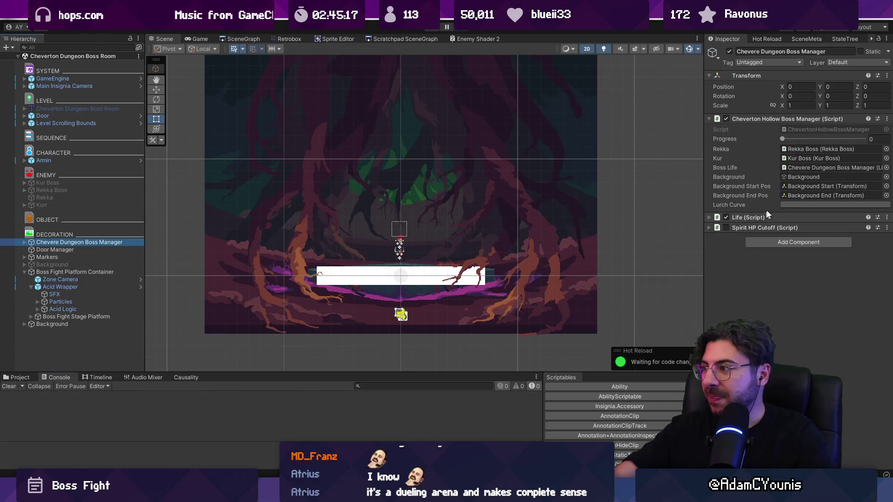
click(785, 206)
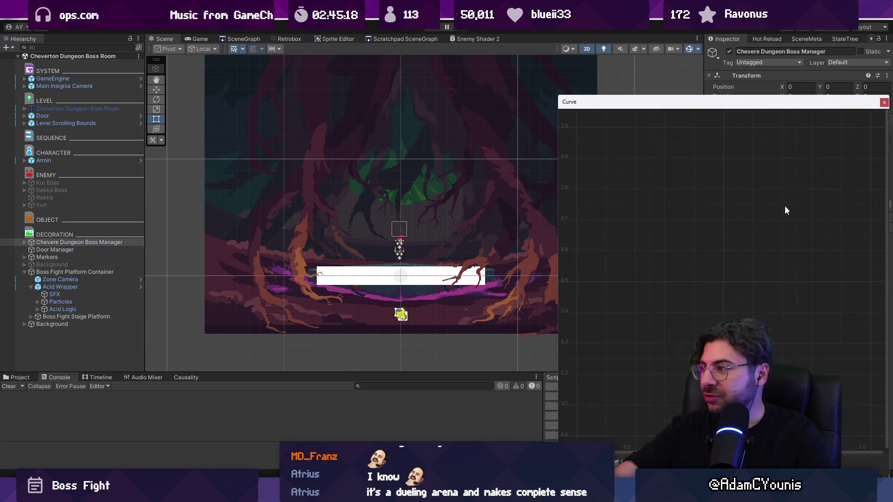
click(883, 103)
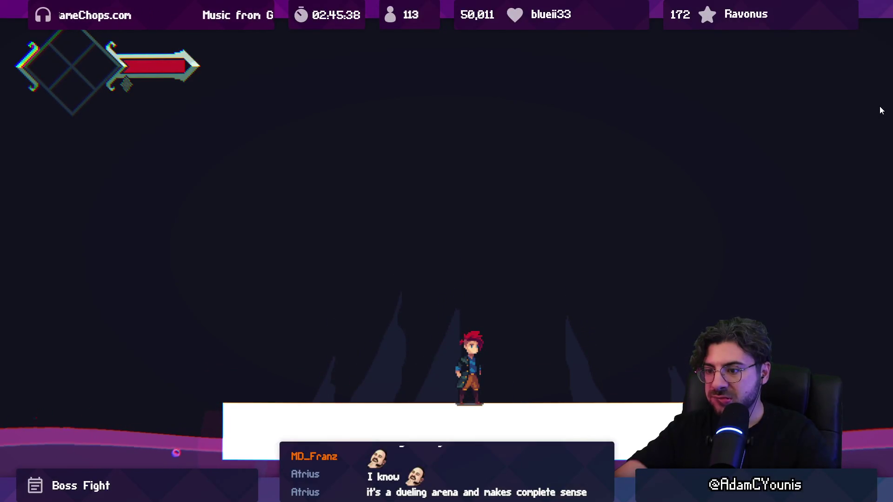
Exit the maximized Game view and stop the boss room play-test.
key(shift+space)
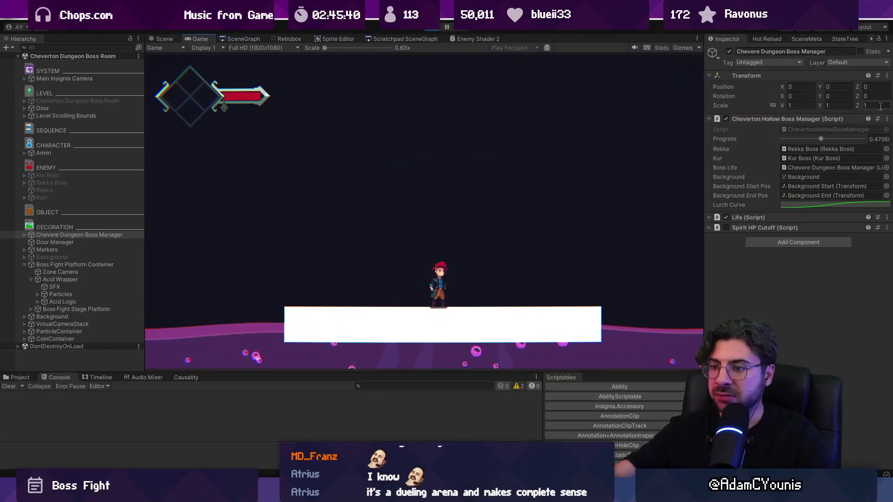
click(432, 28)
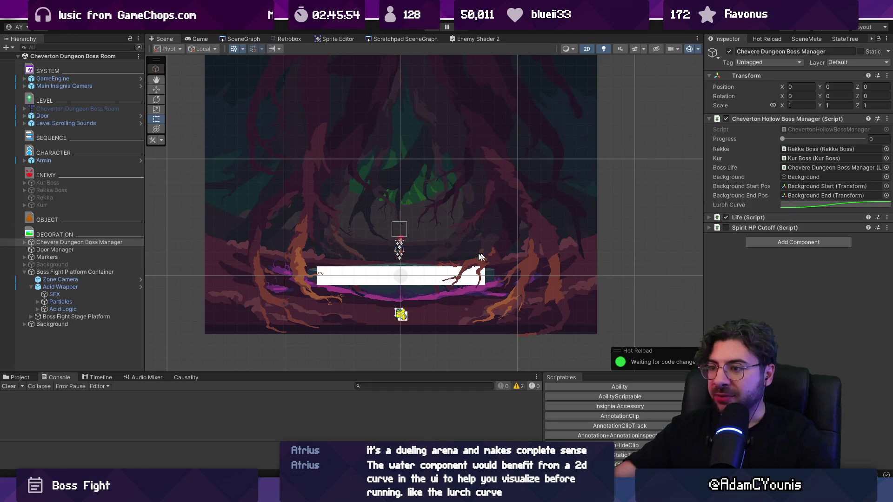
scroll(315, 280, up, 3)
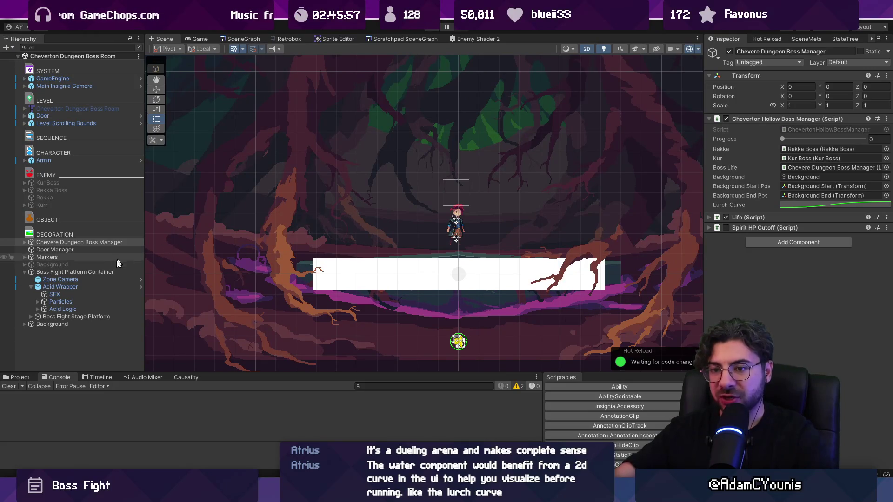
Inspect Acid Wrapper and Zone Camera, then drag Zone Camera just above Boss Fight Platform Container.
click(115, 285)
scroll(317, 220, down, 2)
scroll(378, 245, up, 2)
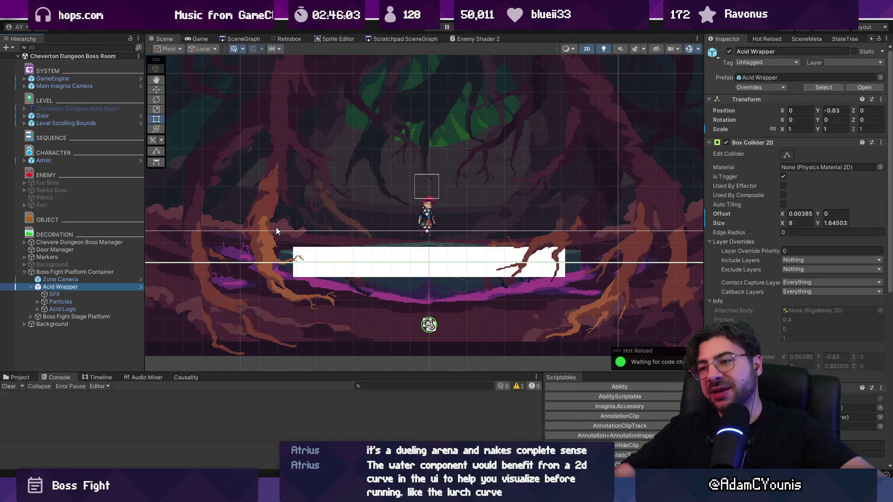
click(112, 279)
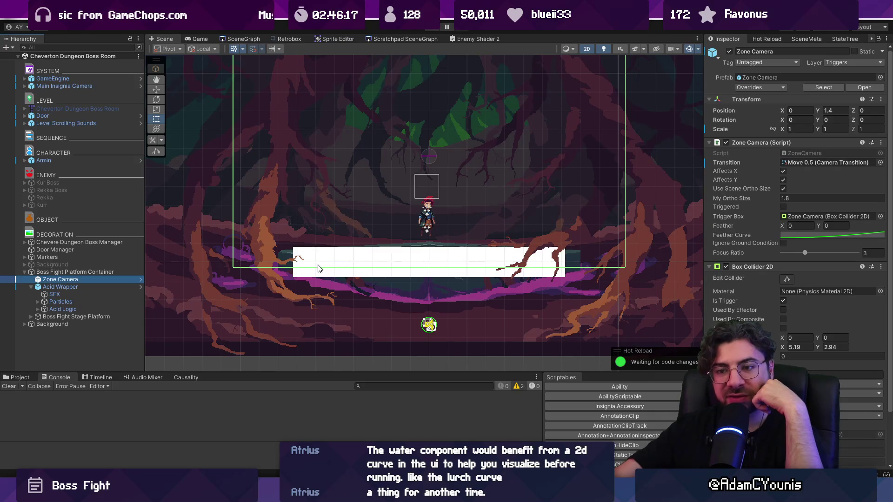
drag(121, 268, 121, 268)
right_click(116, 272)
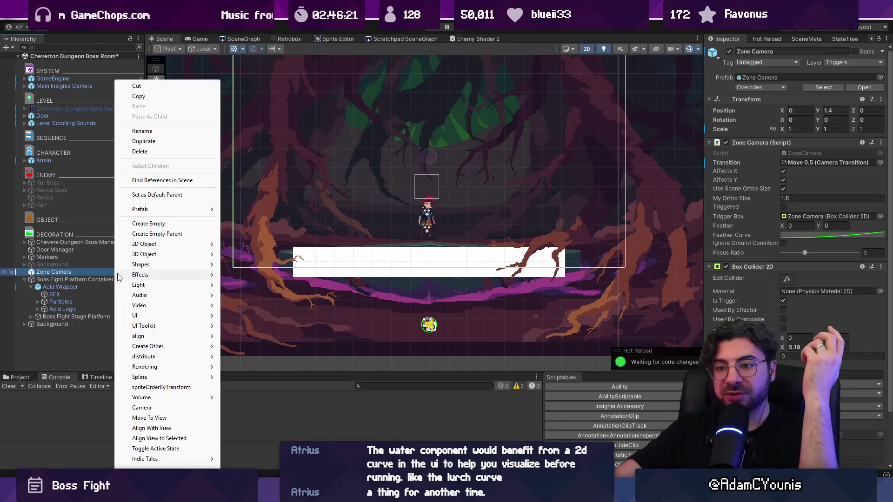
click(172, 235)
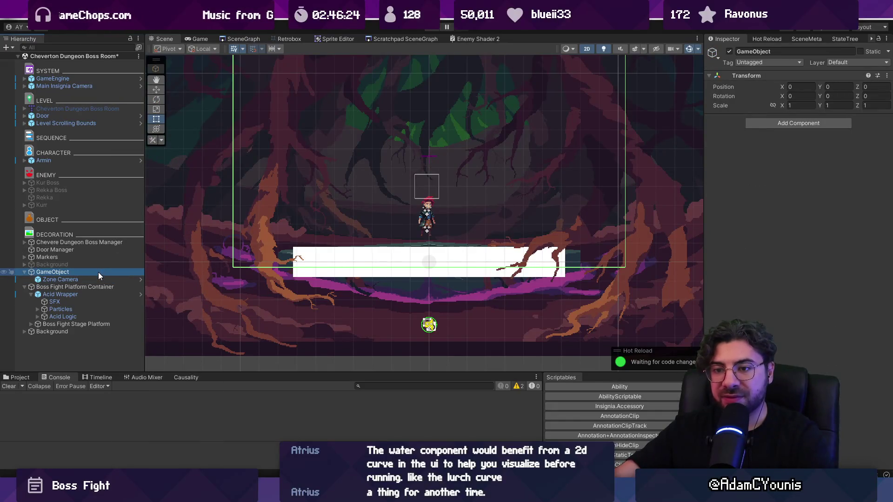
key(ctrl+z)
drag(86, 322, 88, 267)
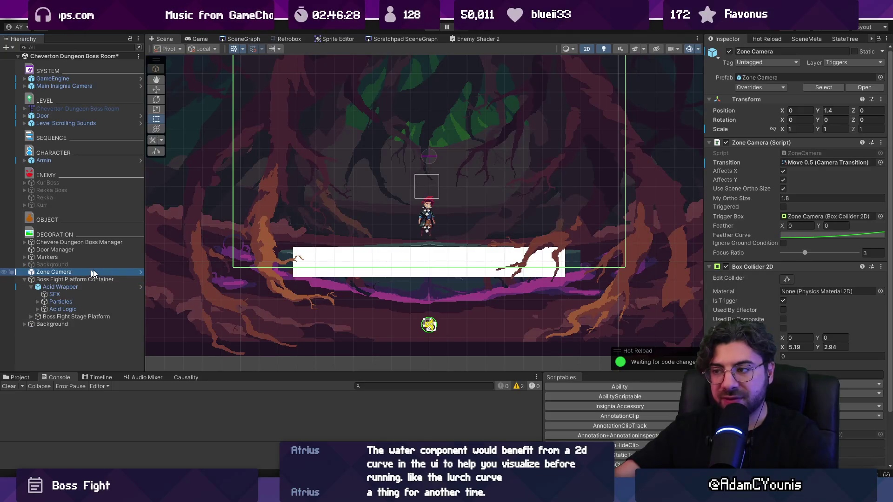
Collapse Zone Camera's script and Box Collider 2D, then dismiss Add Component without adding anything.
click(741, 143)
click(741, 152)
click(773, 168)
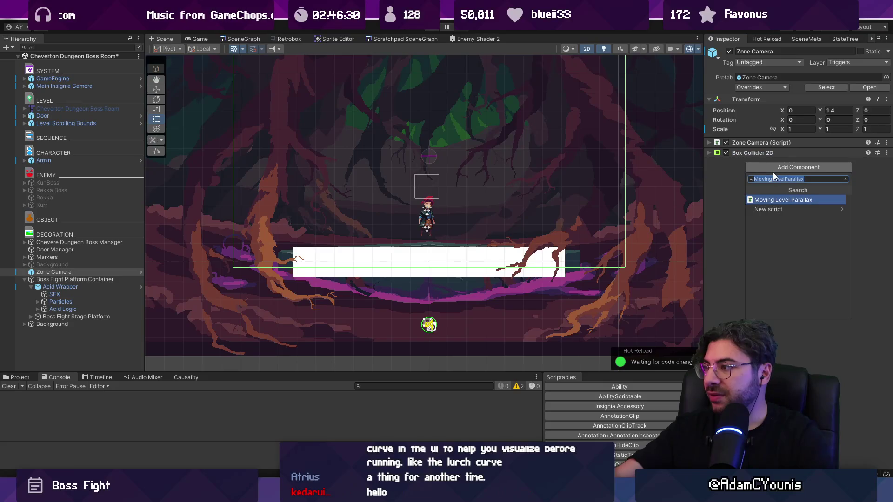
key(BackSpace)
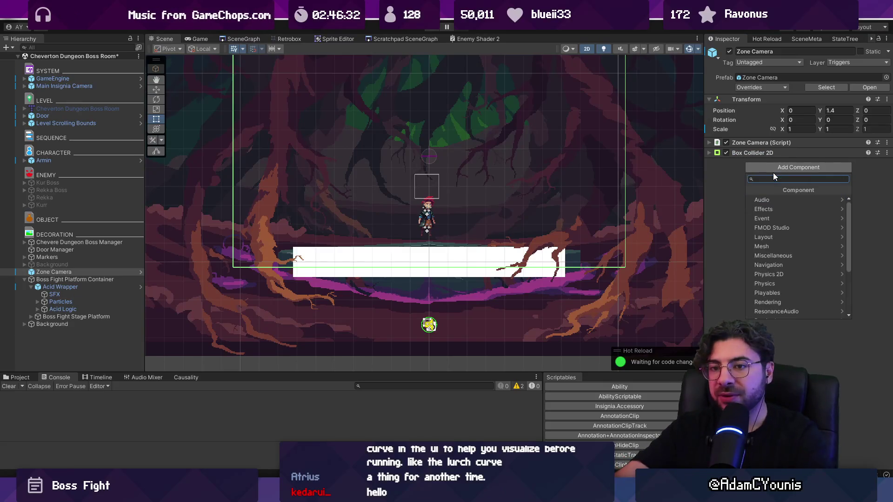
key(Escape)
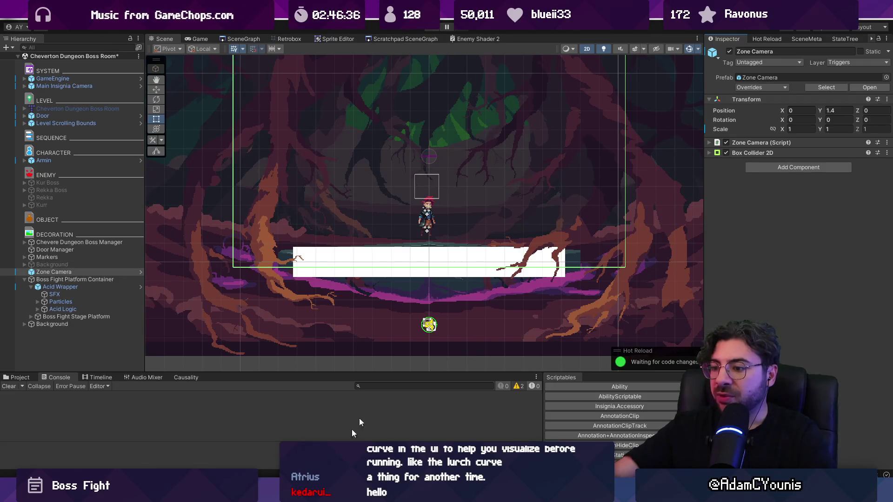
Open ChevertonHollowBossManager.cs and uncomment the bossCamera field.
key(alt+Tab)
scroll(405, 254, up, 15)
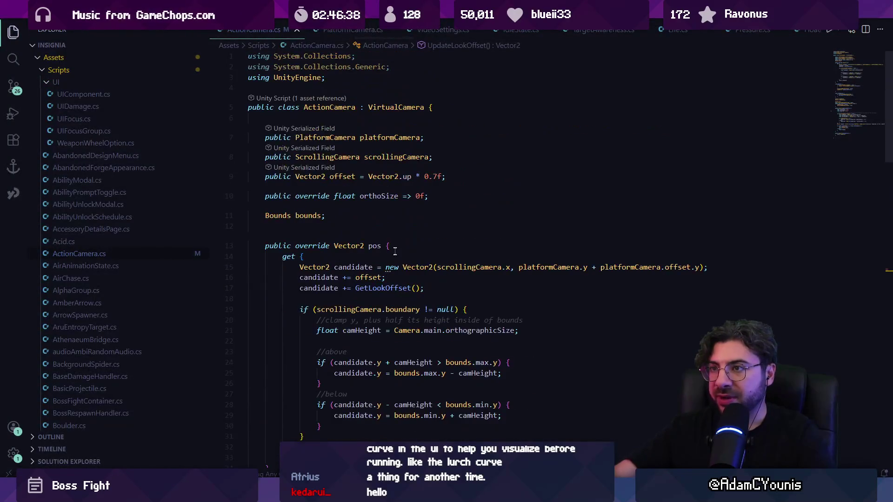
key(ctrl+p)
text(cheverton)
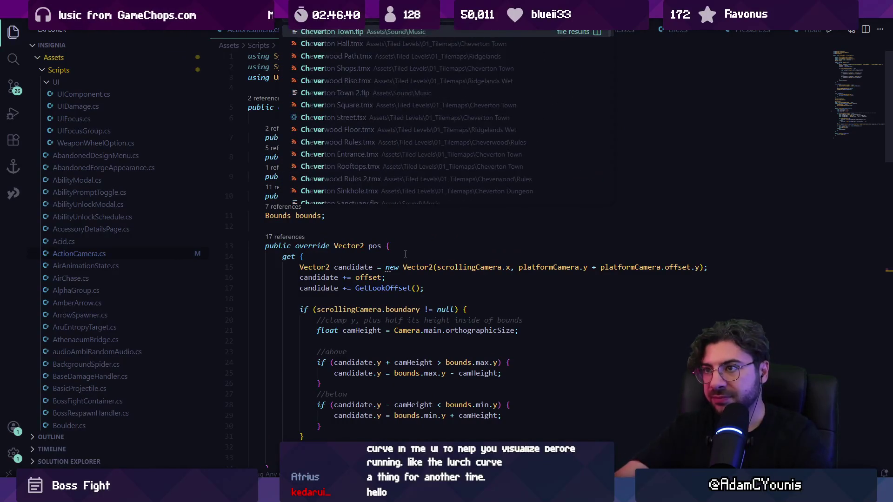
key(Return)
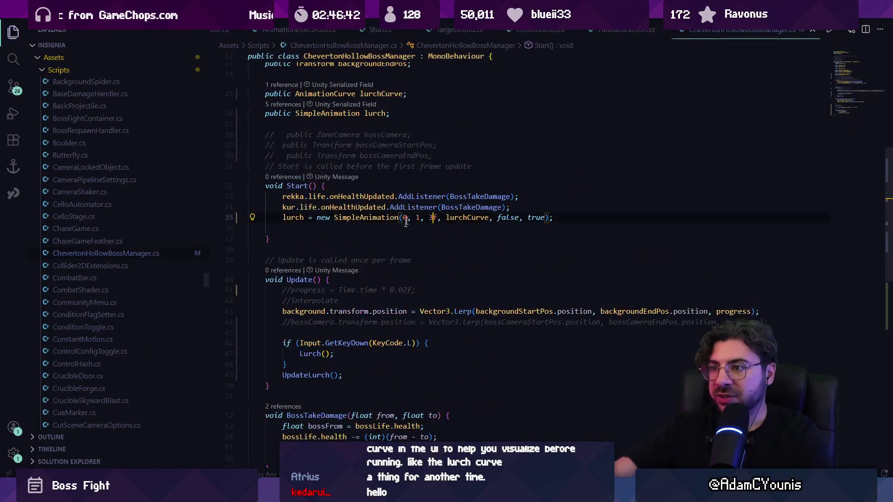
scroll(281, 222, up, 5)
scroll(281, 222, down, 5)
key(shift+Home)
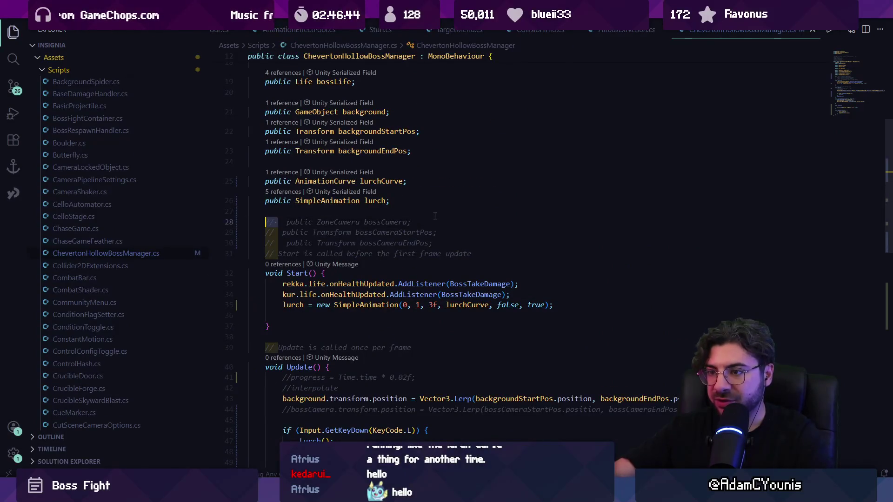
key(BackSpace)
Add an UpdateCamera call inside Update, right after UpdateLurch.
scroll(390, 263, down, 4)
scroll(389, 264, up, 3)
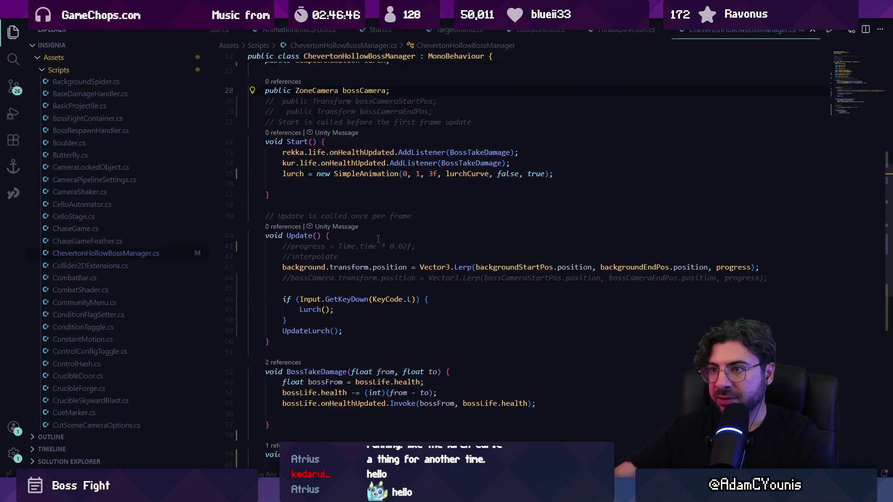
scroll(359, 249, down, 6)
click(363, 216)
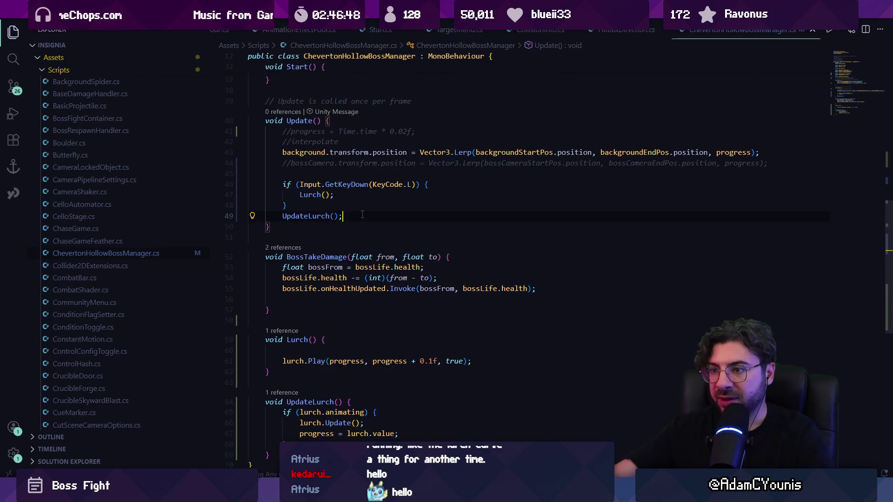
key(Return)
text(UpdateCamera;)
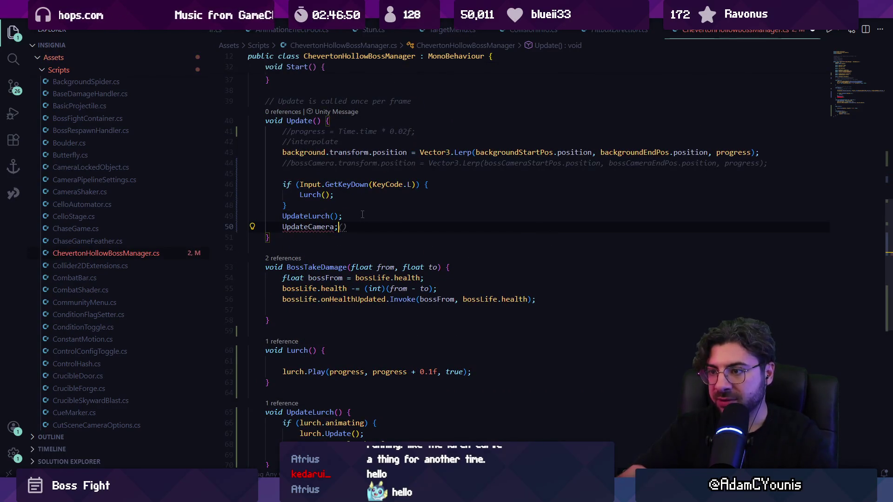
Declare void UpdateCamera() { at the end of the class and save the script.
scroll(362, 215, down, 5)
click(324, 238)
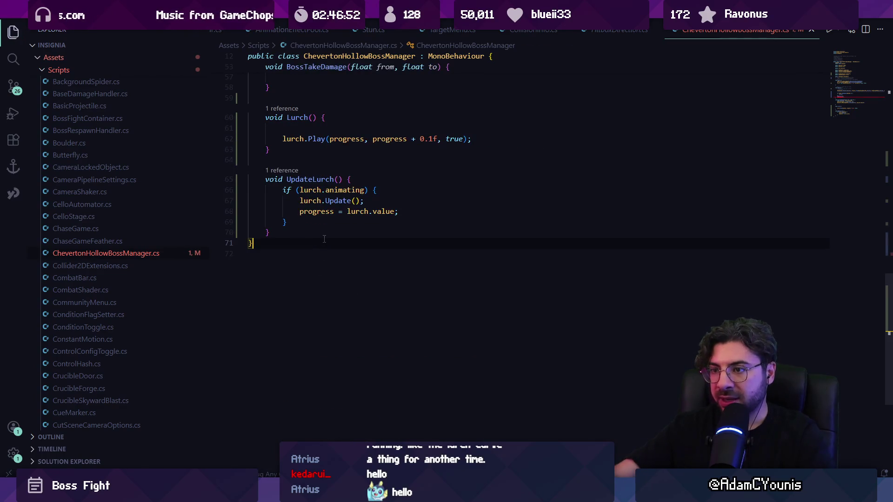
key(Return)
text(void )
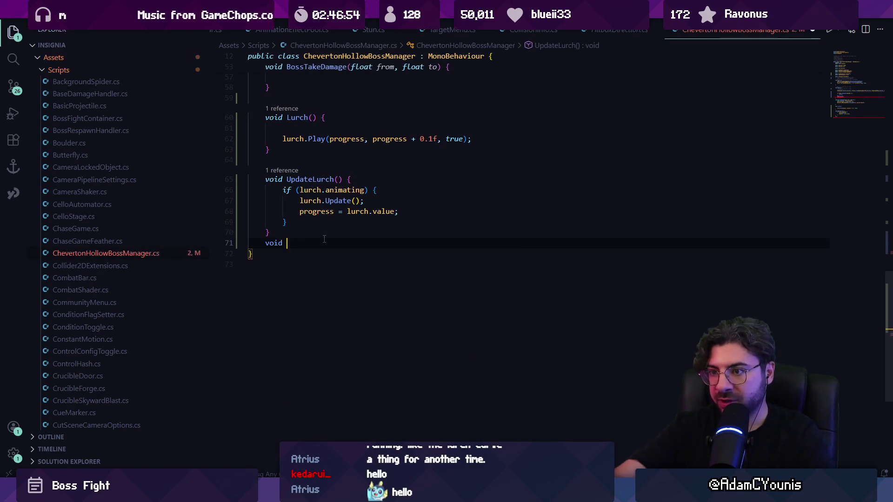
text(updateCamera)
key(ctrl+Left)
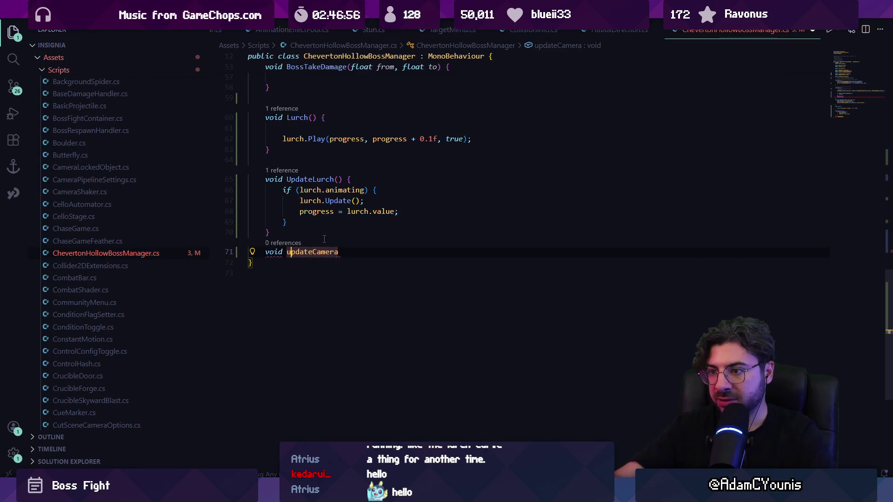
key(Delete)
text(U)
key(End)
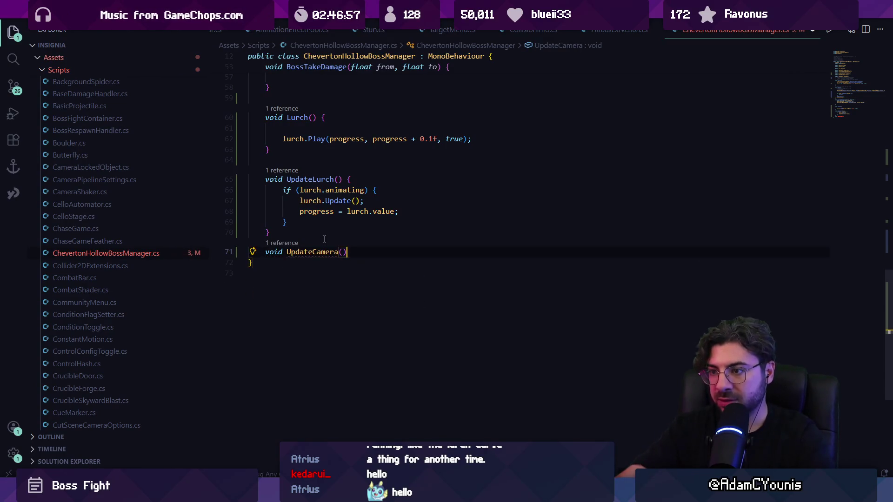
text((){)
key(ctrl+s)
key(Return)
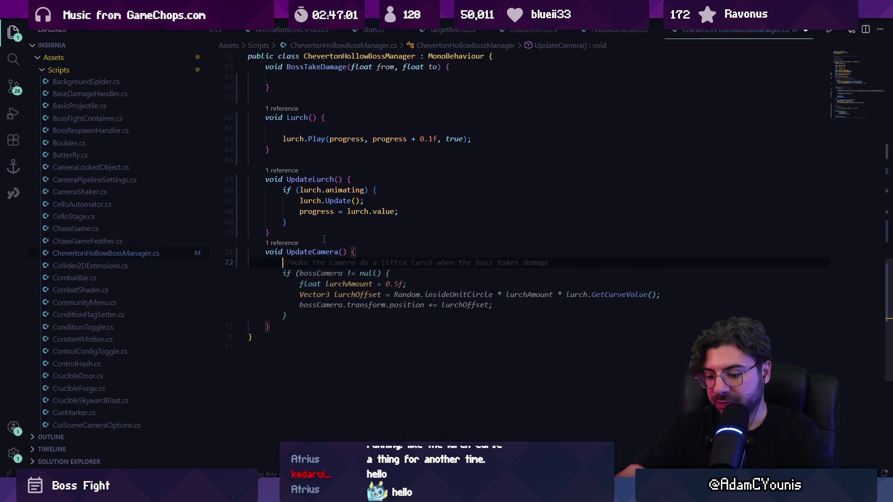
Write 'Vector2 offset = Vector2.up * 1.4f;' as the draft line in UpdateCamera.
text(Vector2 verticalOffset =)
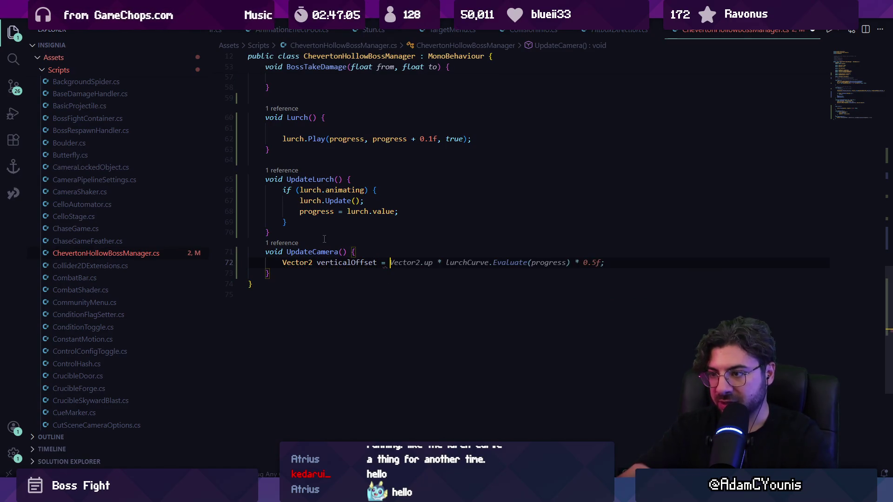
key(ctrl+shift+Left)
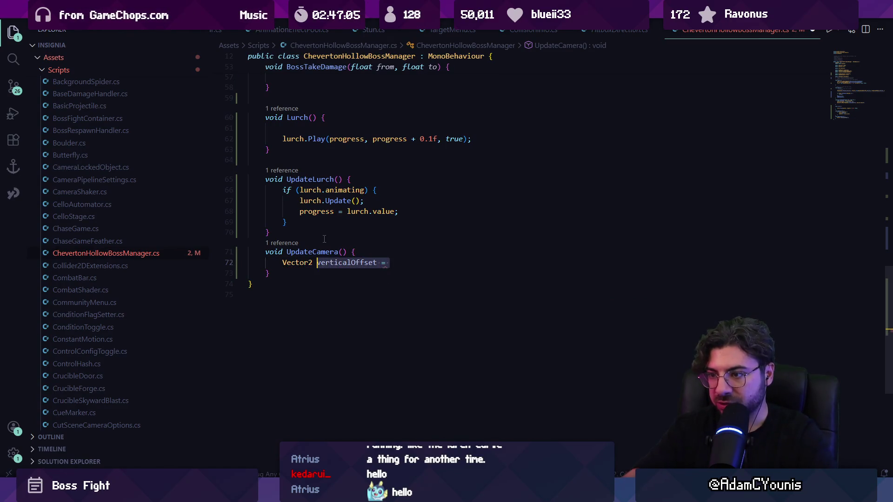
text(offset = )
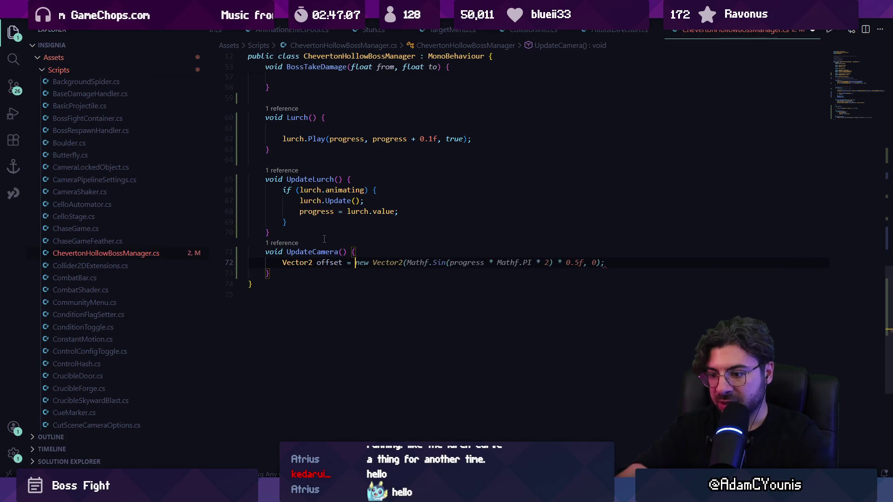
text(Vectoe)
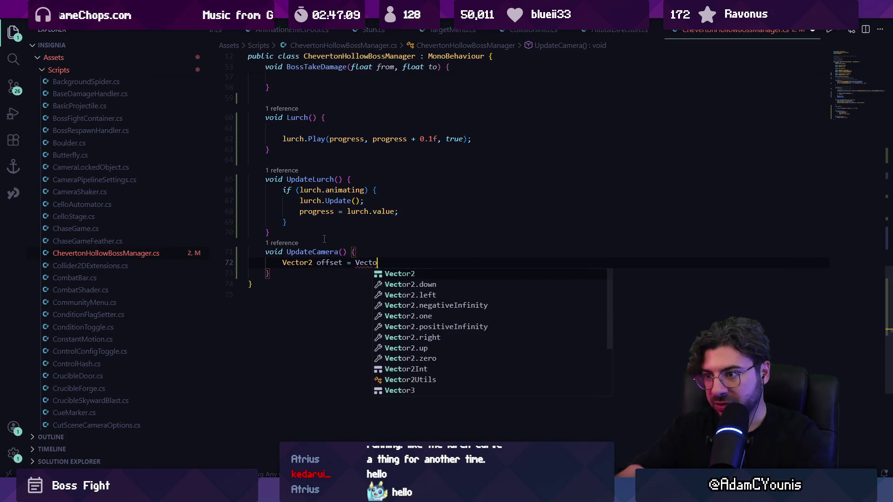
key(BackSpace)
text(r.)
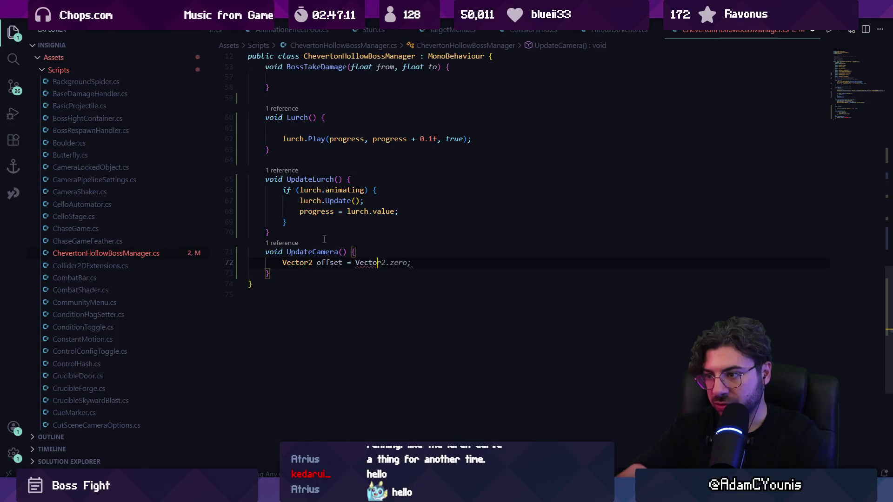
key(BackSpace)
text(r2.up * )
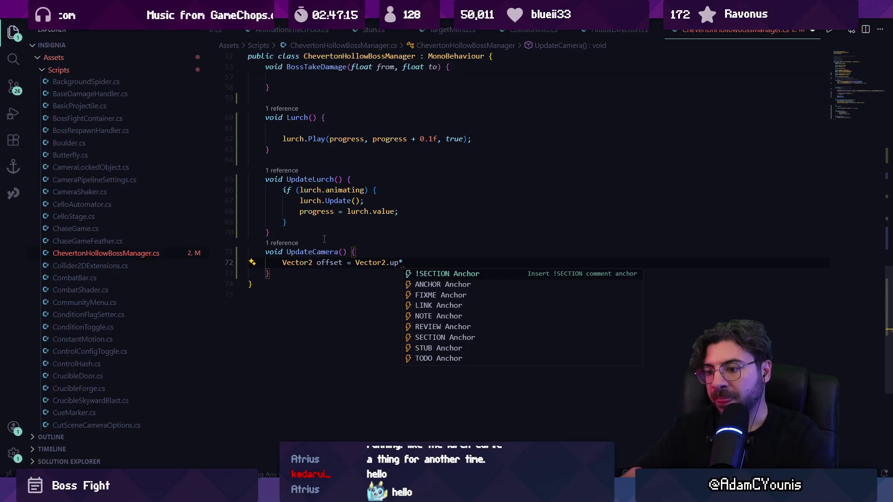
text(1.4f;)
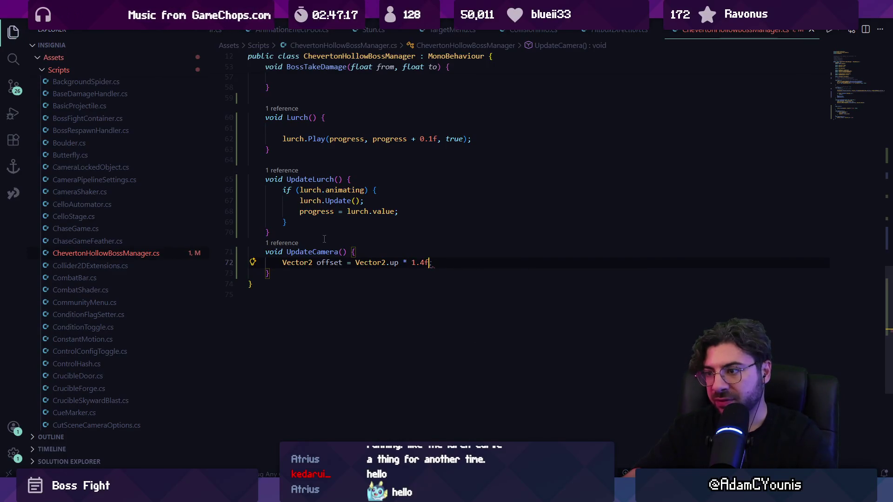
Delete the draft offset line's code, leaving UpdateCamera's body empty.
key(Left)
key(ctrl+shift+Left)
key(ctrl+shift+Left)
key(ctrl+shift+Left)
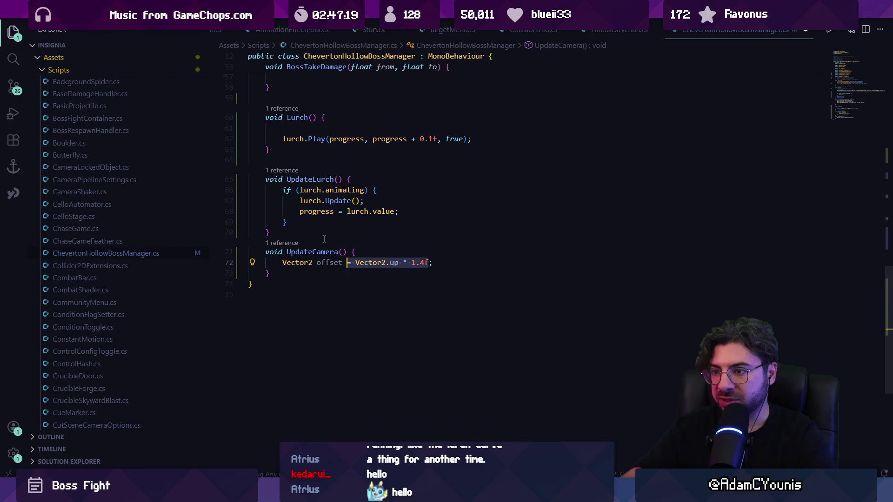
key(BackSpace)
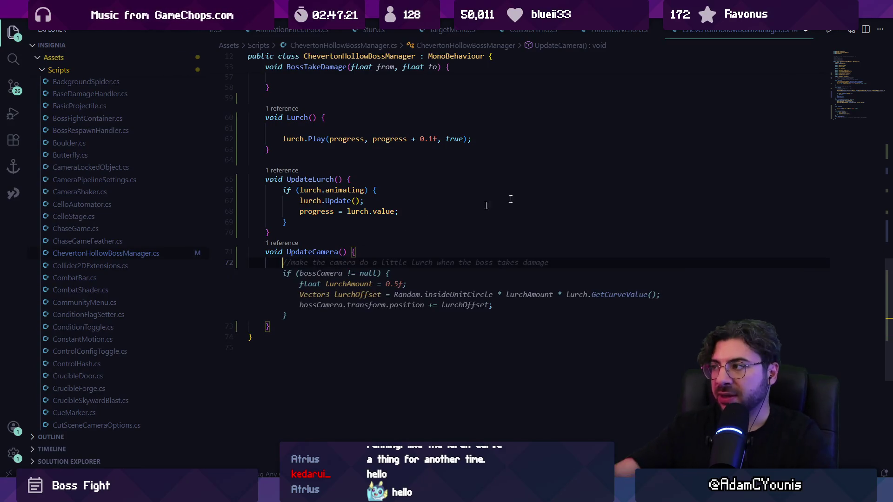
scroll(510, 199, up, 15)
scroll(316, 188, down, 4)
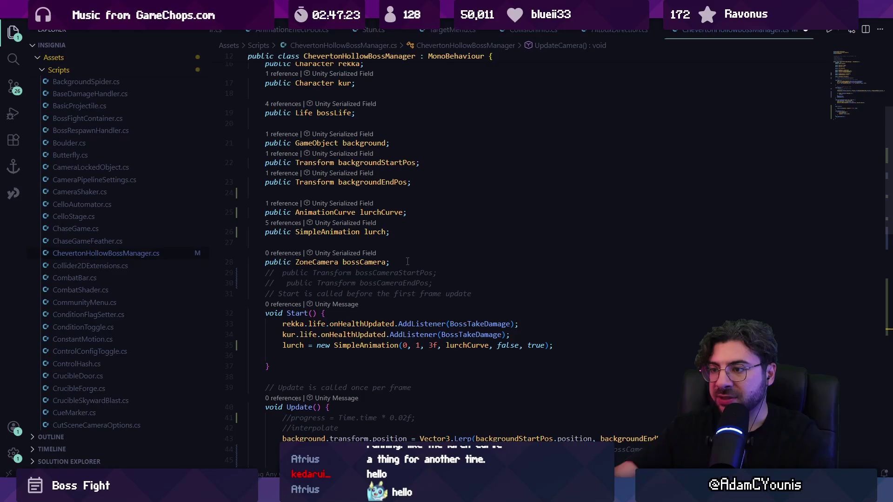
Declare 'public Vector2 cameraTargetOffset' on a new line right below the bossCamera field.
key(Return)
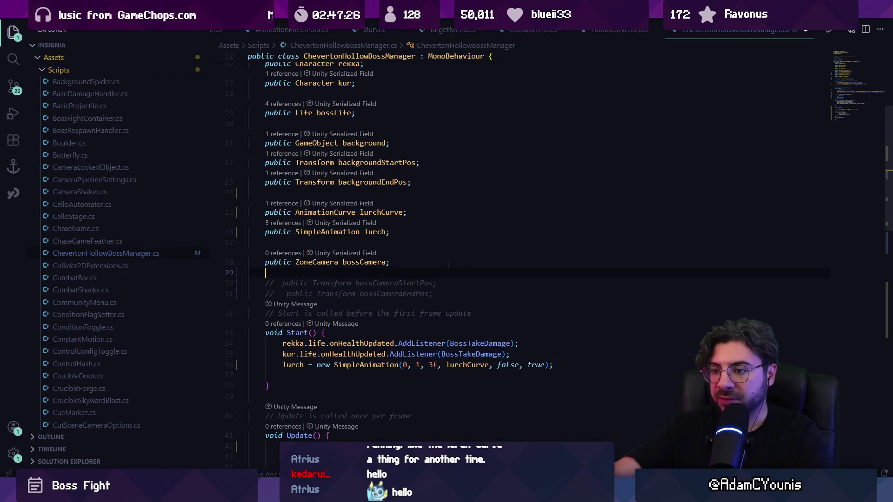
text(public Vector2 )
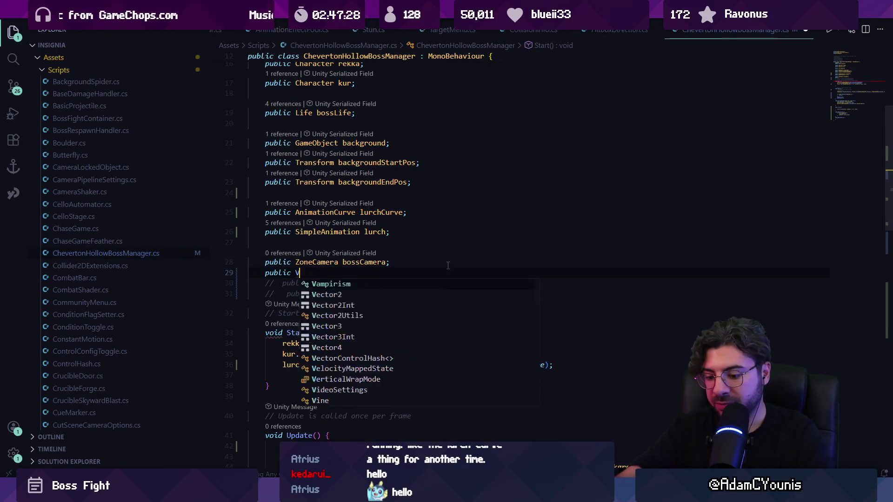
text(cameraTargetOFfset;)
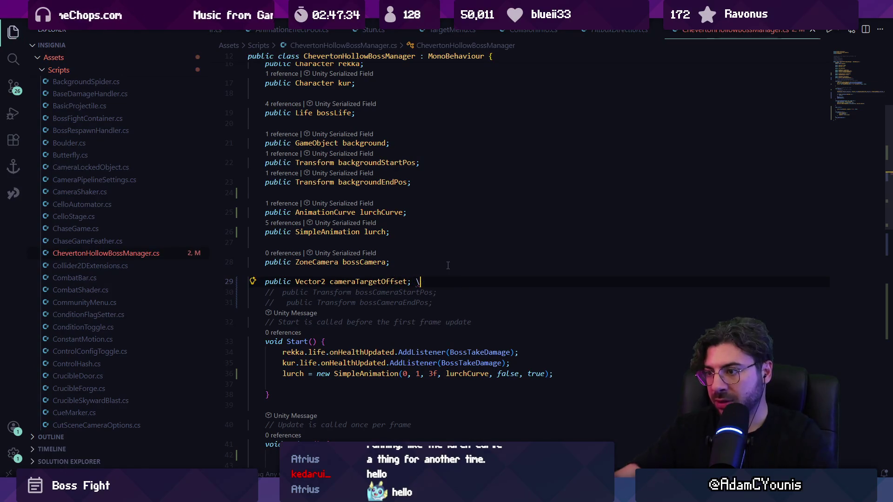
scroll(326, 279, down, 10)
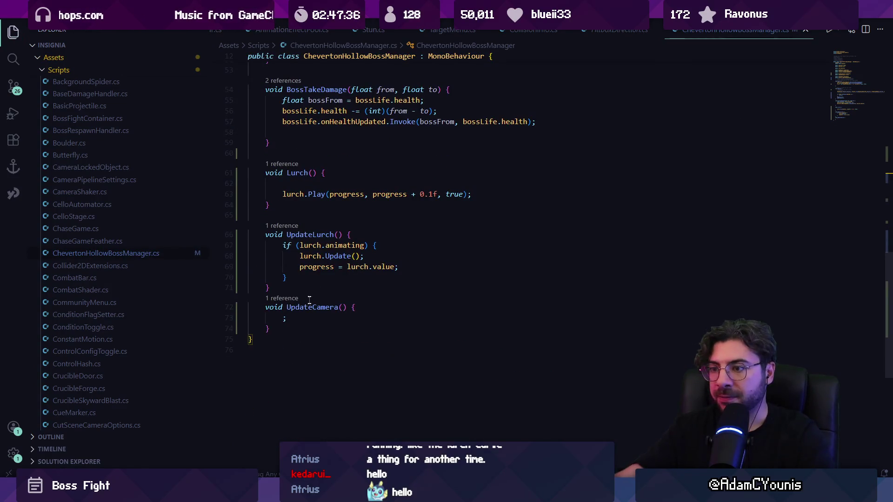
Add a smooth-damp comment, a targetPos calculation and a camera Lerp line inside UpdateCamera.
click(359, 316)
key(BackSpace)
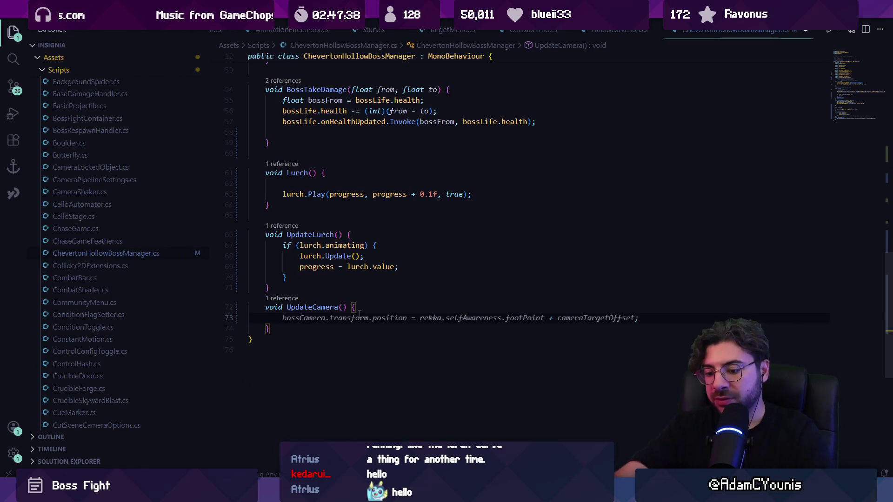
text(/smoo)
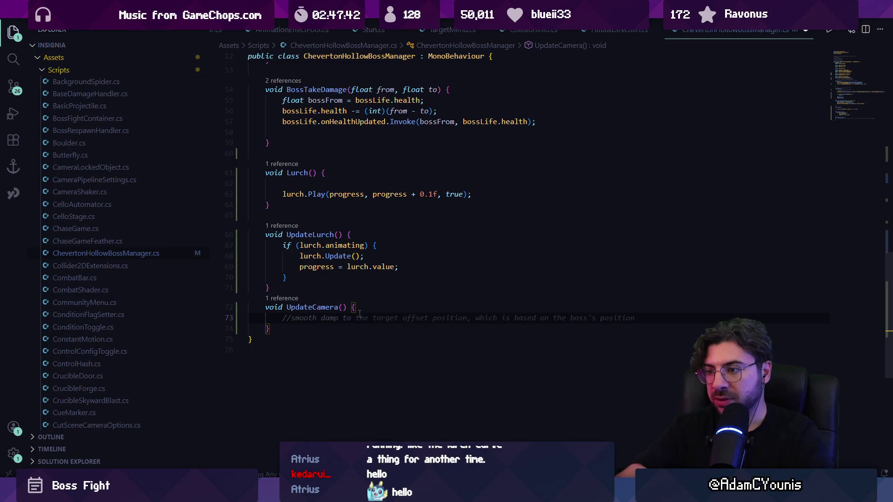
key(Tab)
key(Return)
key(Tab)
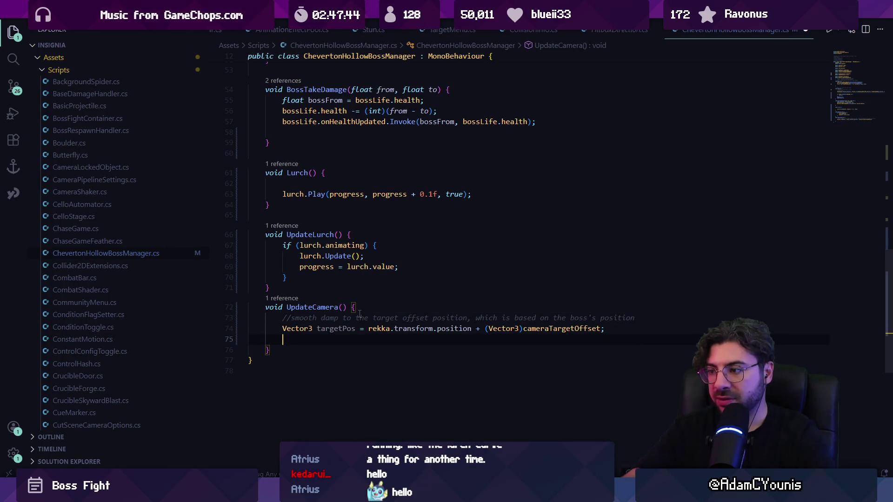
key(Tab)
key(Return)
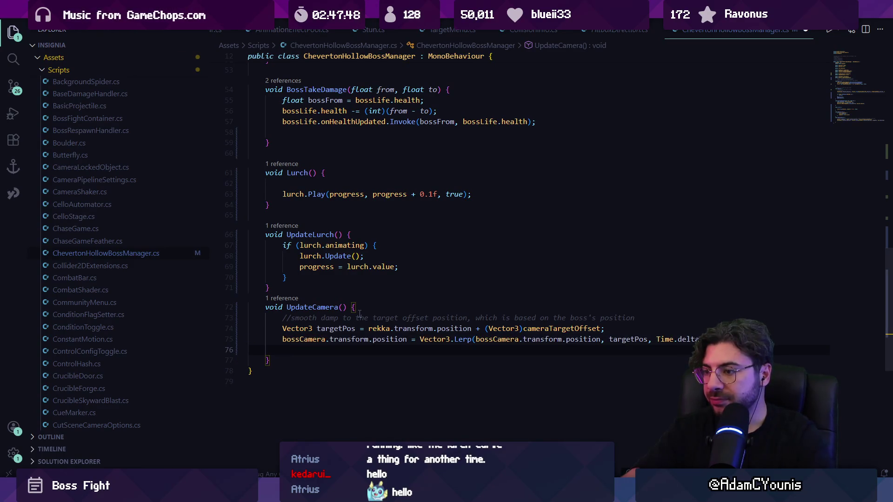
Replace the camera Lerp call with Vector3.SmoothDamp.
key(shift+Up)
key(shift+Up)
key(shift+Down)
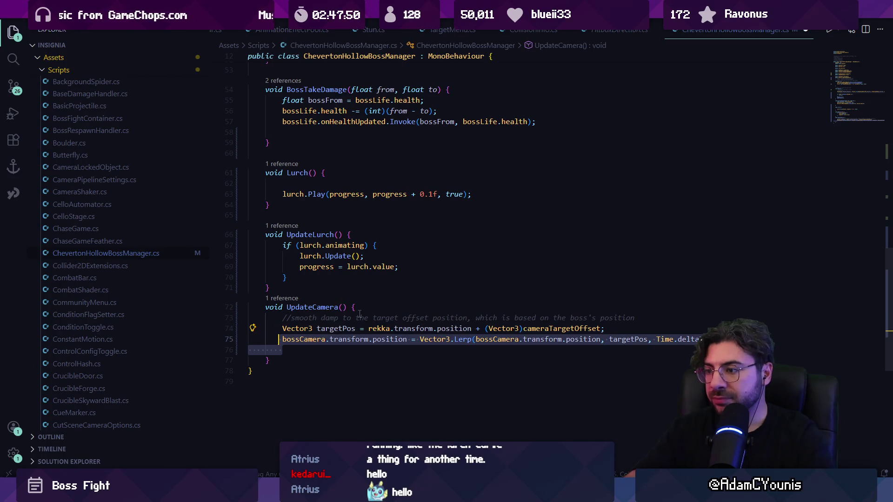
key(ctrl+shift+Right)
key(ctrl+shift+Right)
key(ctrl+shift+Right)
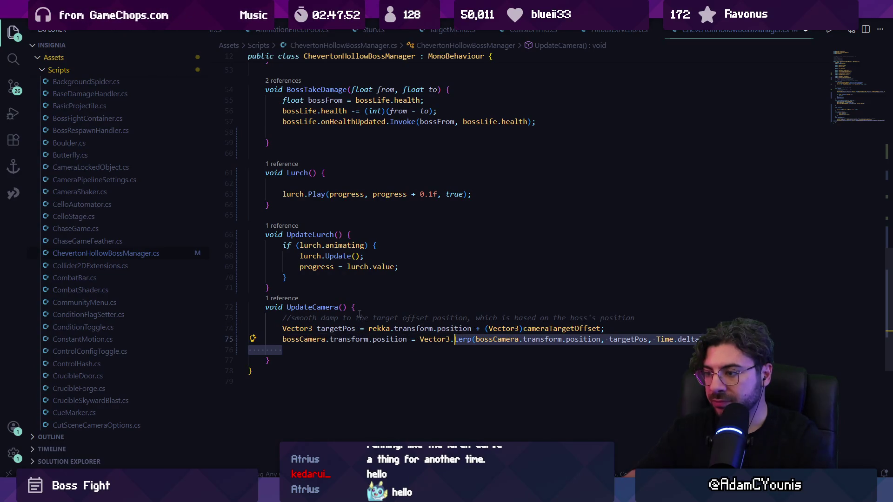
text(SmoothDamp)
key(Tab)
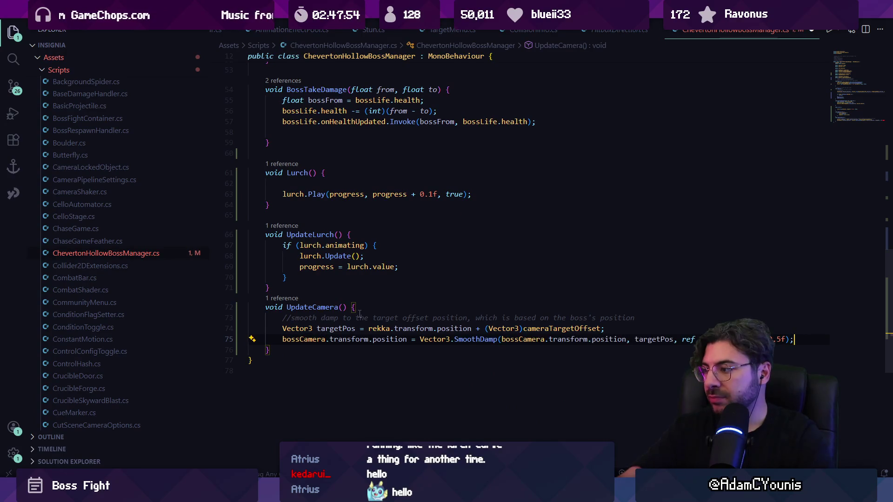
Declare a Vector3 cameraVelocity field above UpdateCamera and save the script.
key(Up)
key(Up)
key(Up)
key(Return)
key(Return)
key(Return)
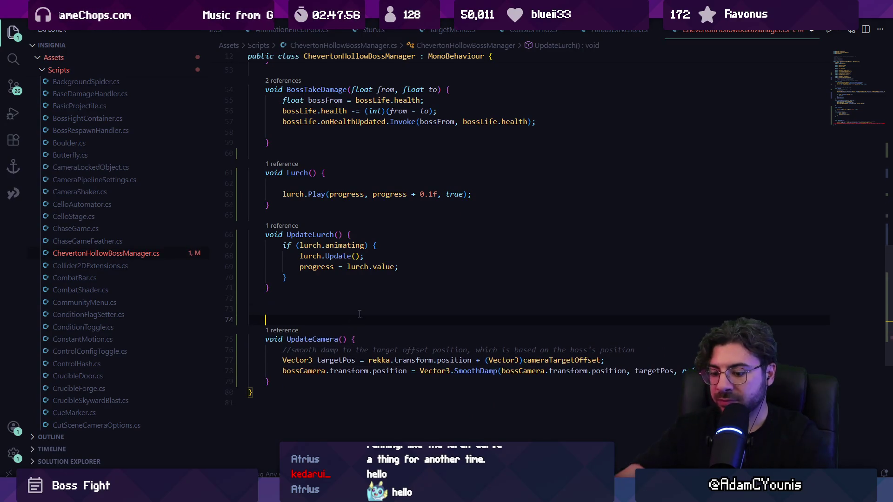
text(Vector)
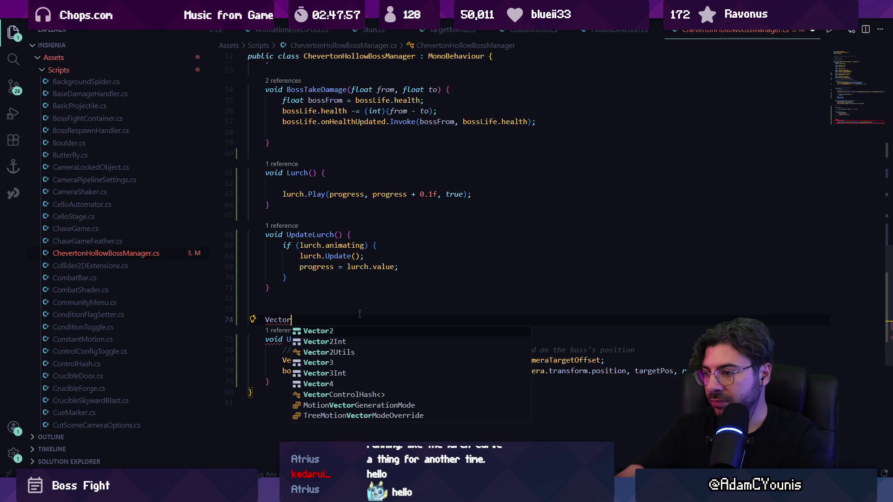
text(3)
key(Tab)
key(ctrl+s)
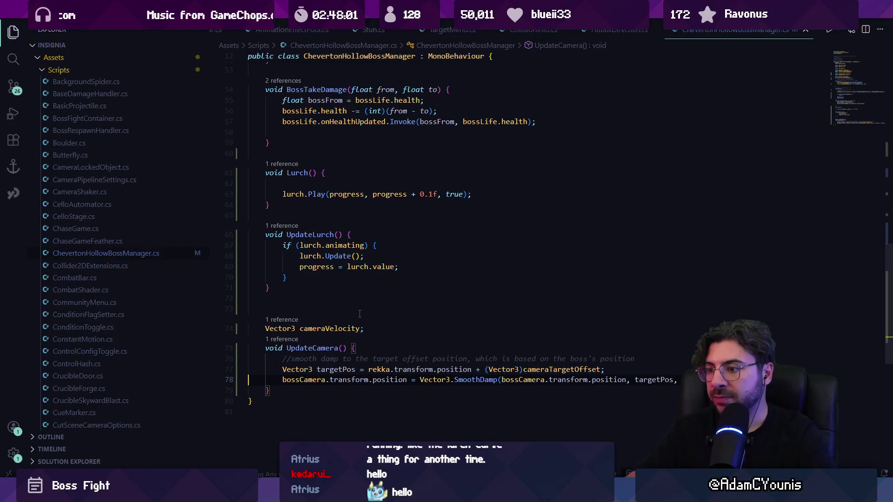
Remove the boss position expression from the targetPos calculation.
key(Up)
key(ctrl+Right)
key(ctrl+Right)
key(ctrl+Right)
key(ctrl+shift+Right)
key(ctrl+shift+Right)
key(ctrl+shift+Right)
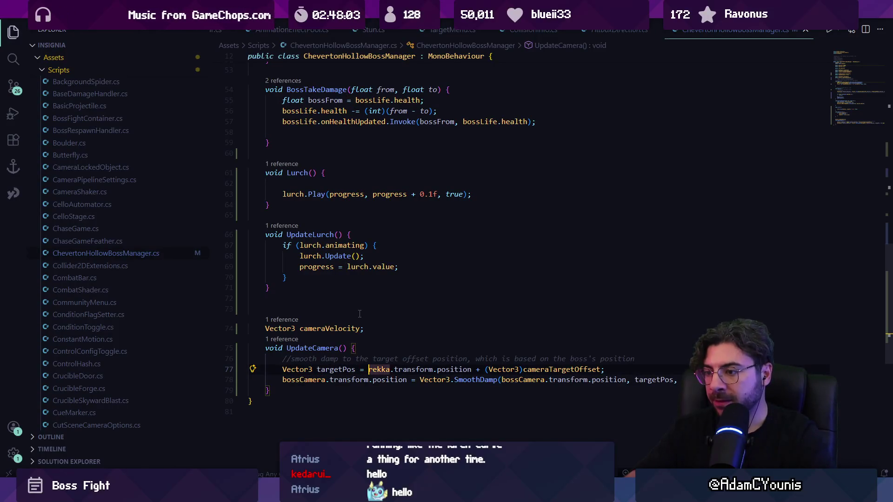
key(BackSpace)
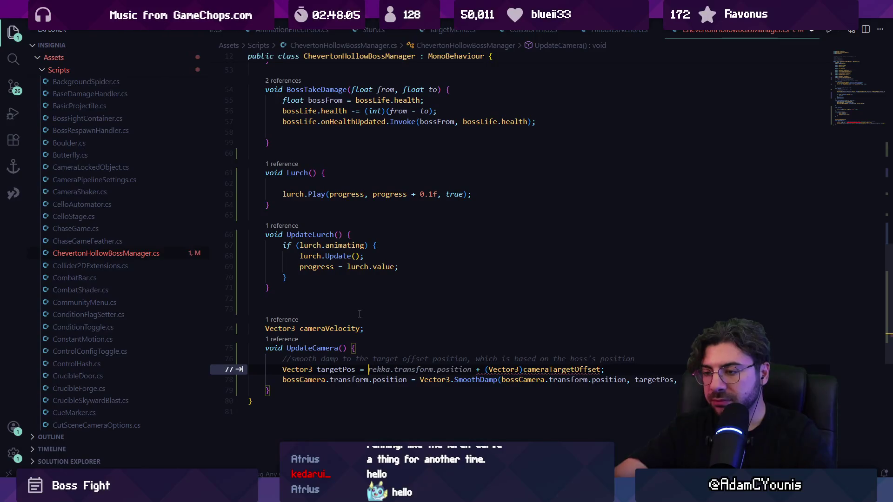
text(pla)
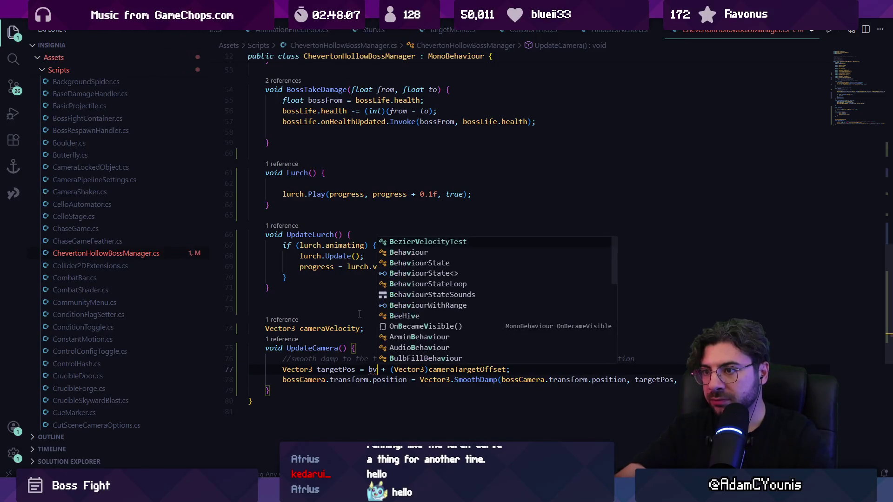
text(tform)
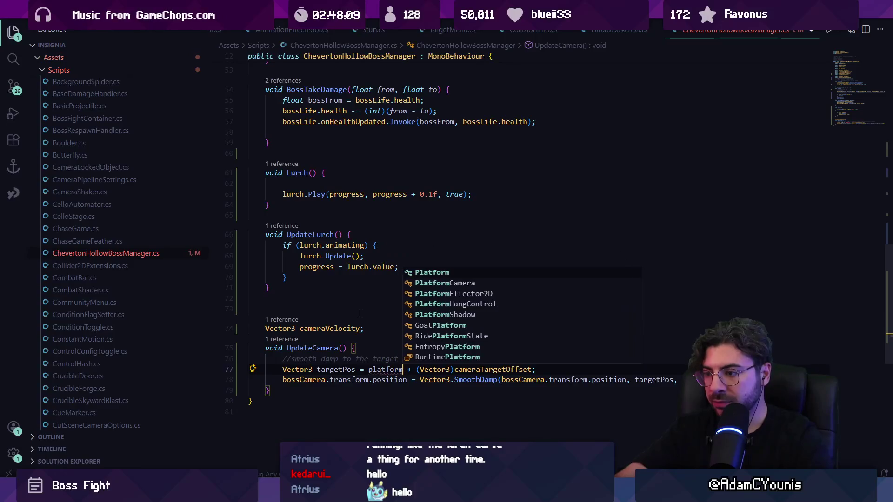
key(Escape)
Base targetPos on background.transform.position plus the offset and save the script.
scroll(360, 314, up, 6)
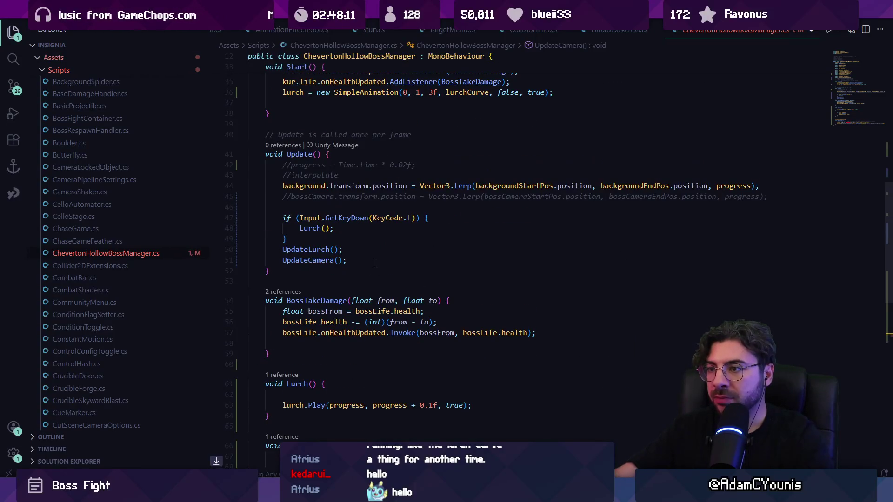
scroll(373, 266, down, 5)
key(ctrl+BackSpace)
text(background.tr)
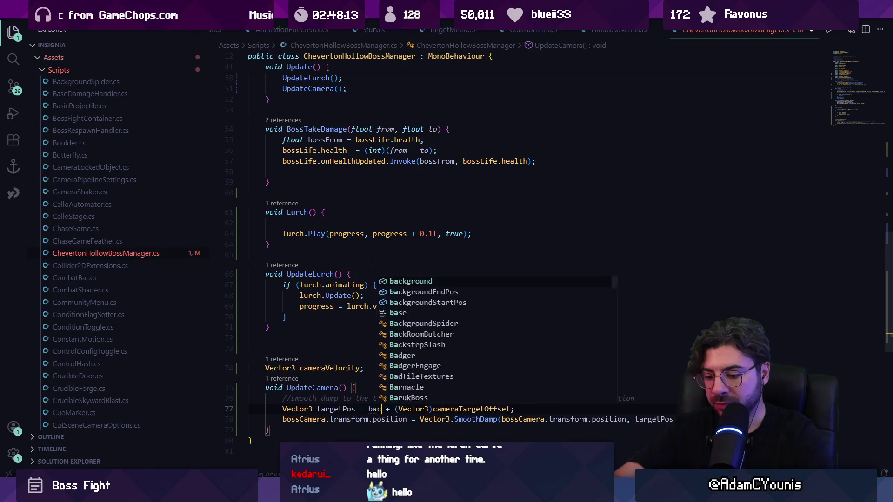
key(Tab)
text(.p)
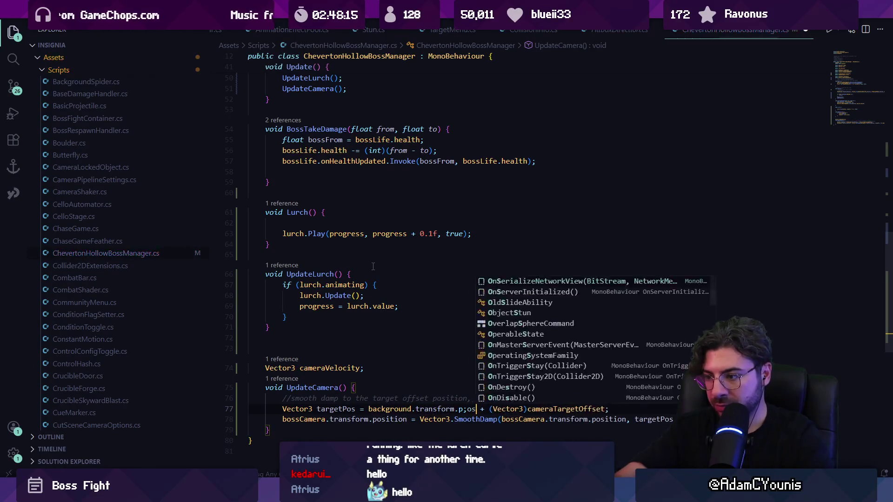
text(osition)
key(ctrl+s)
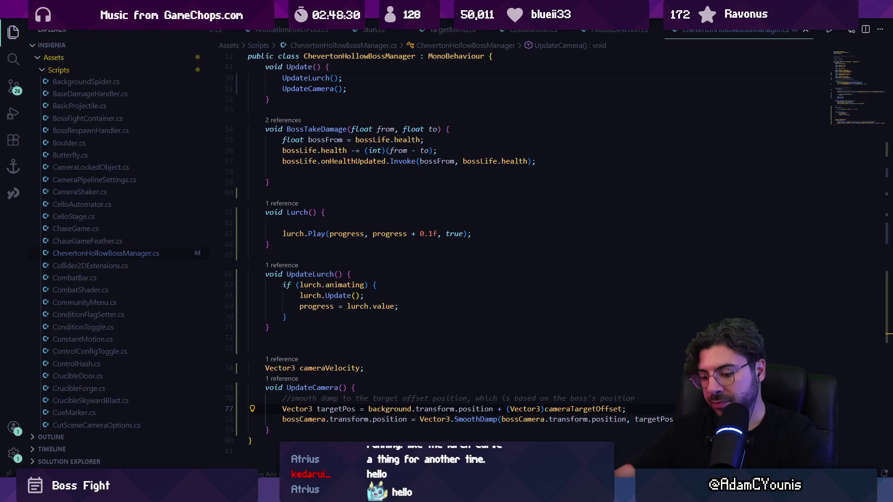
key(Up)
key(Up)
key(Up)
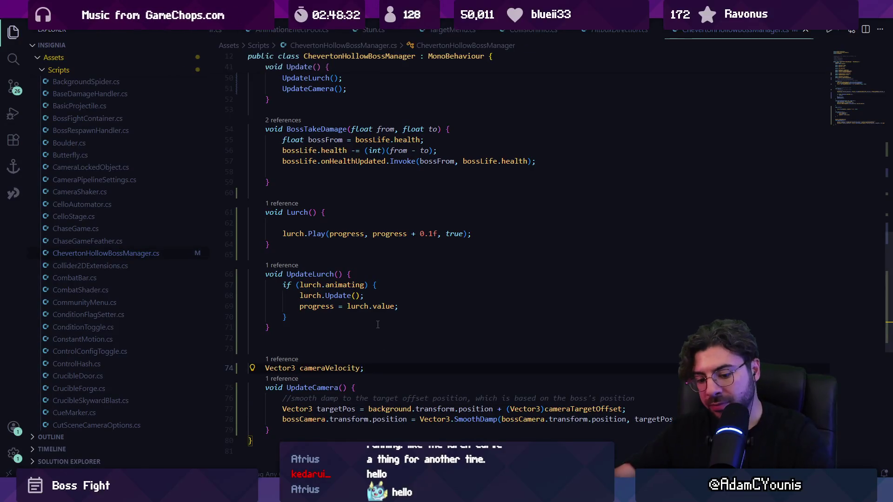
key(alt+Tab)
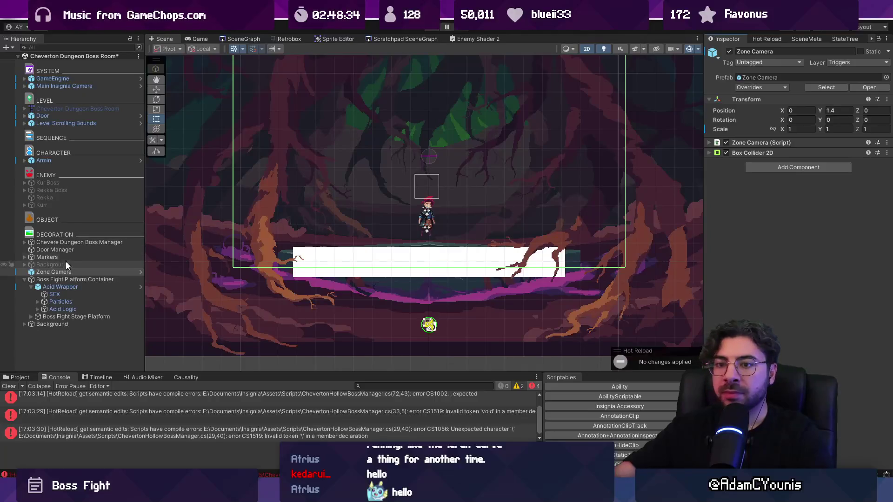
Select Chevere Dungeon Boss Manager under Boss Fight Platform Container to view its camera fields.
click(74, 278)
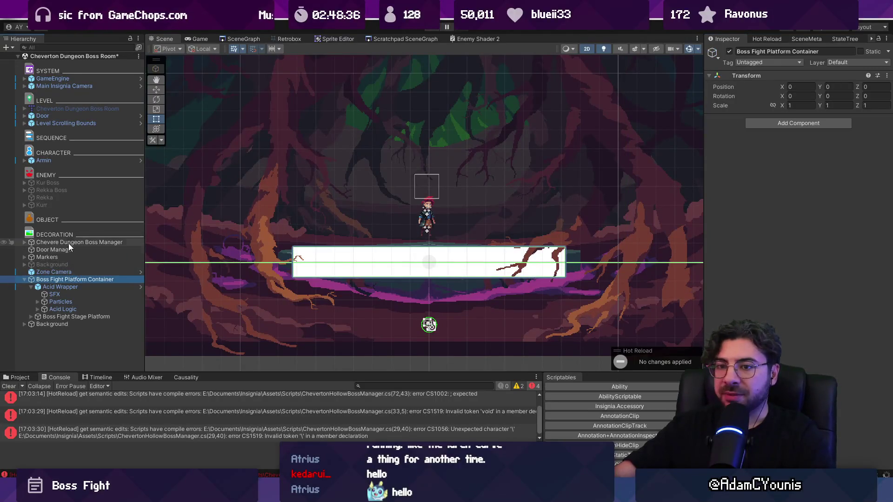
click(68, 243)
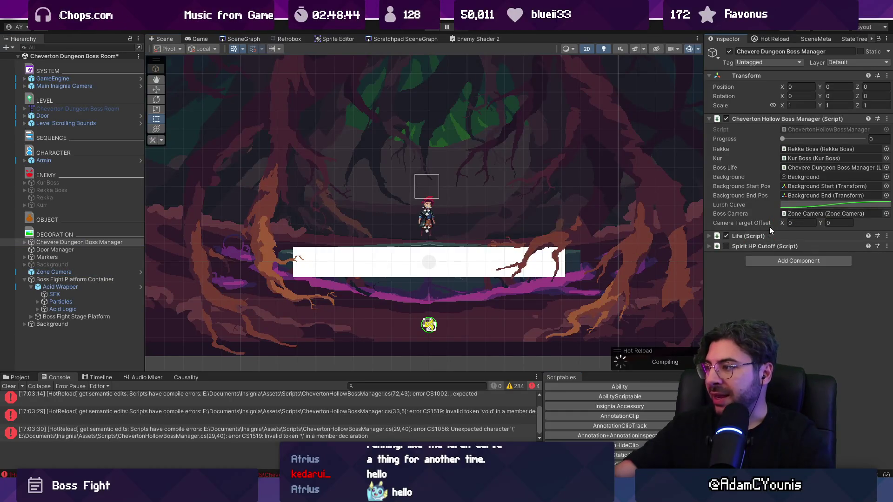
key(alt+Tab)
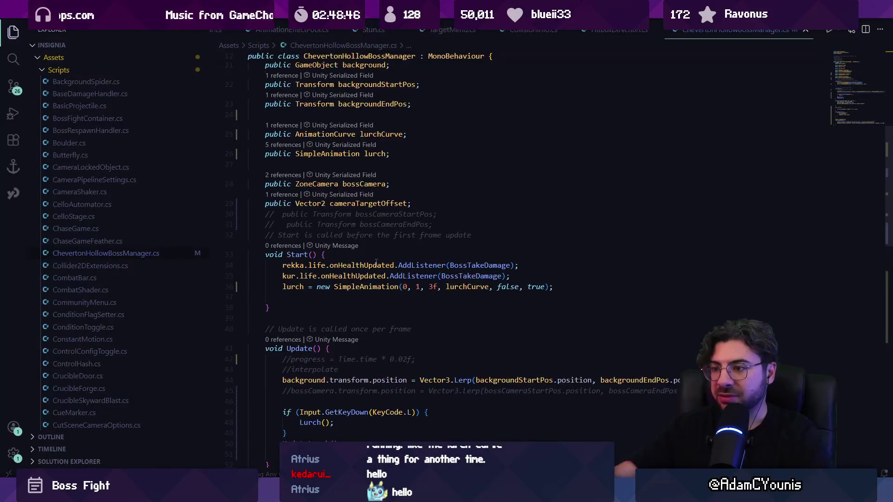
Drop 'public' from cameraTargetOffset and set it in Start to bossCamera's minus background's position.
click(370, 203)
key(Down)
key(Down)
key(Down)
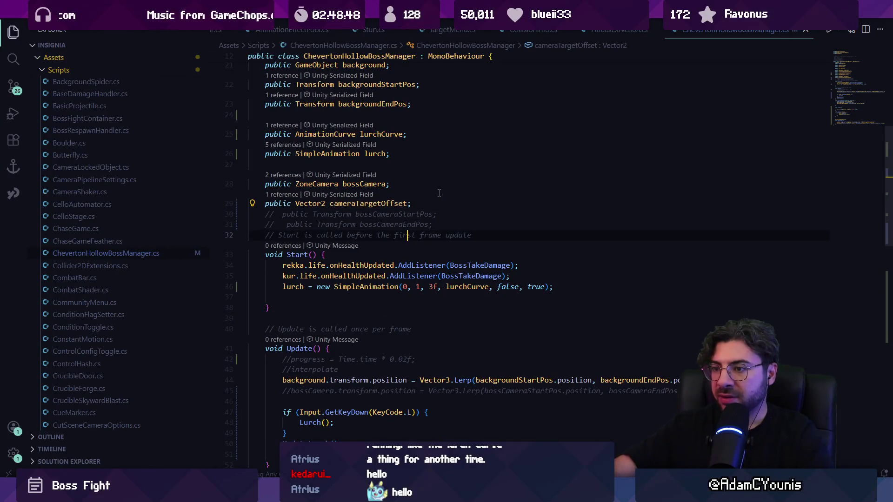
key(Up)
key(Up)
key(Up)
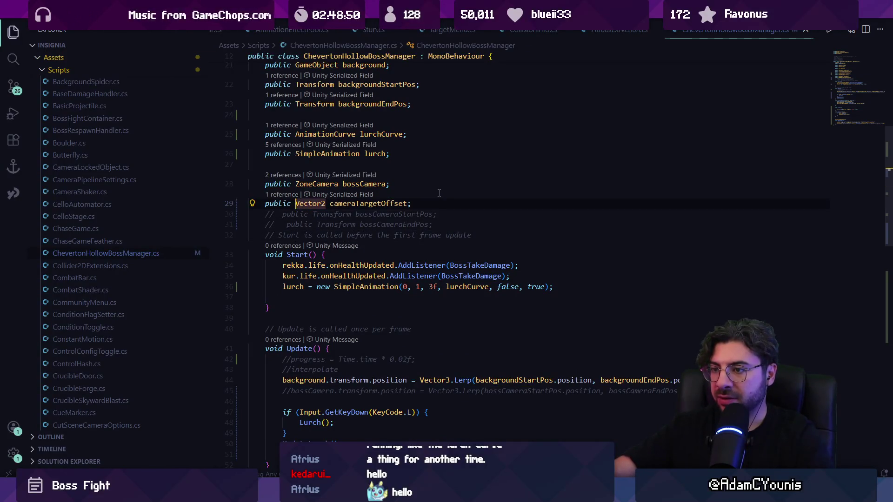
key(ctrl+BackSpace)
key(Down)
key(Down)
key(Down)
key(End)
key(Return)
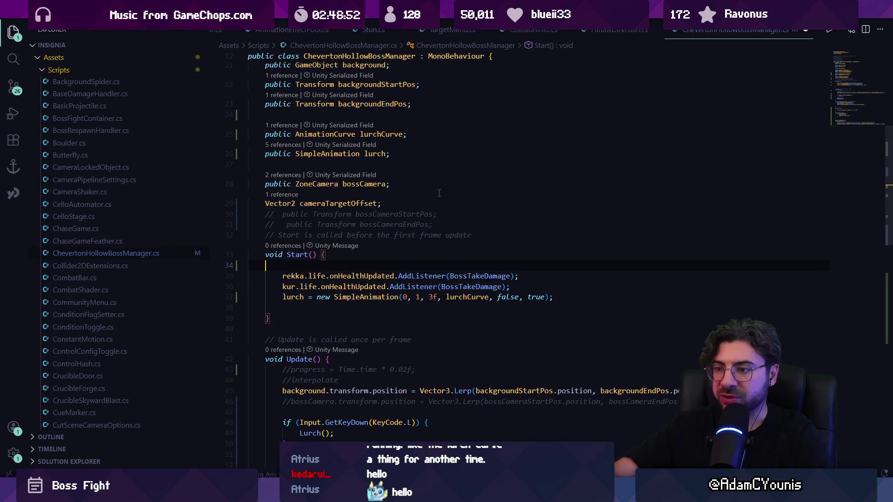
text(cam)
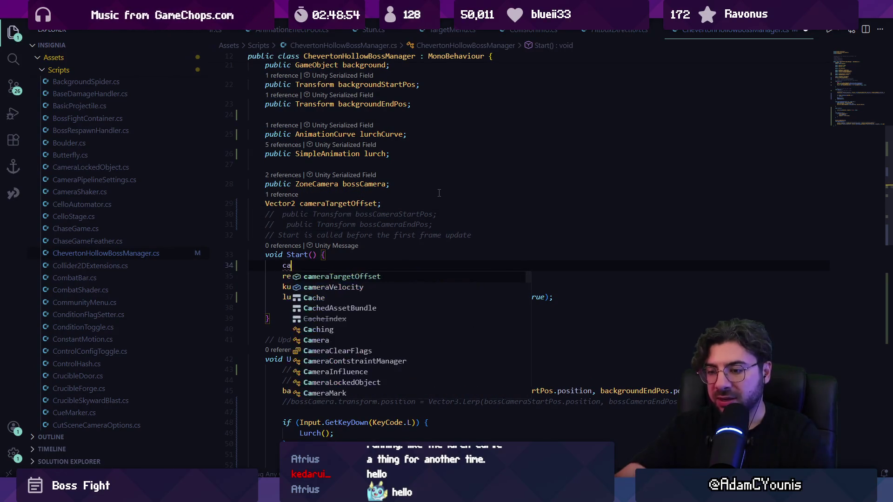
key(Tab)
key(Tab)
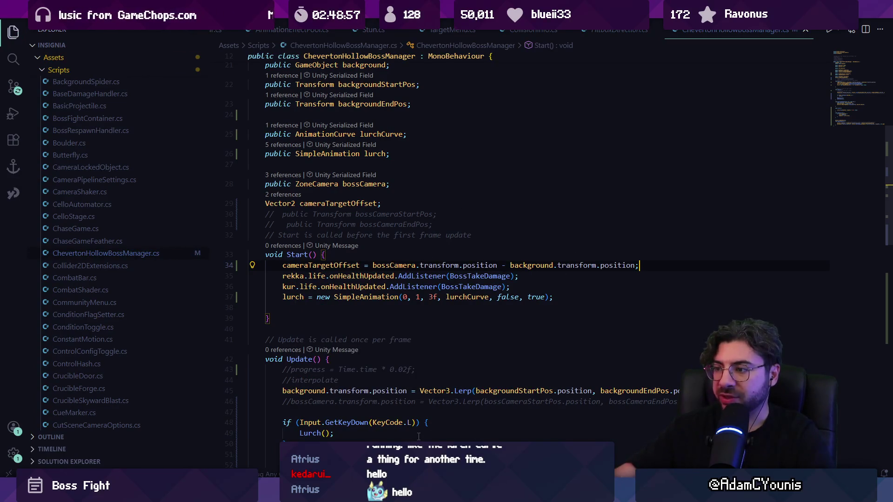
Reload the script in Unity and run a first play test with Zone Camera selected.
key(alt+Tab)
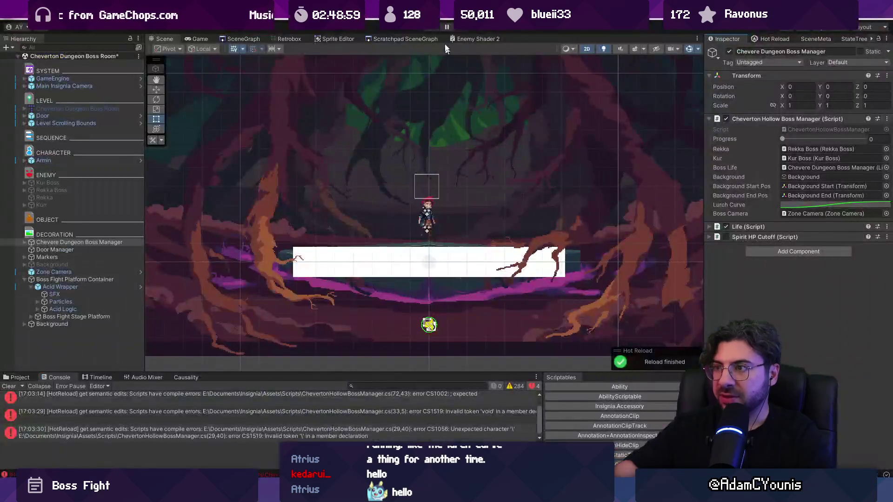
click(418, 266)
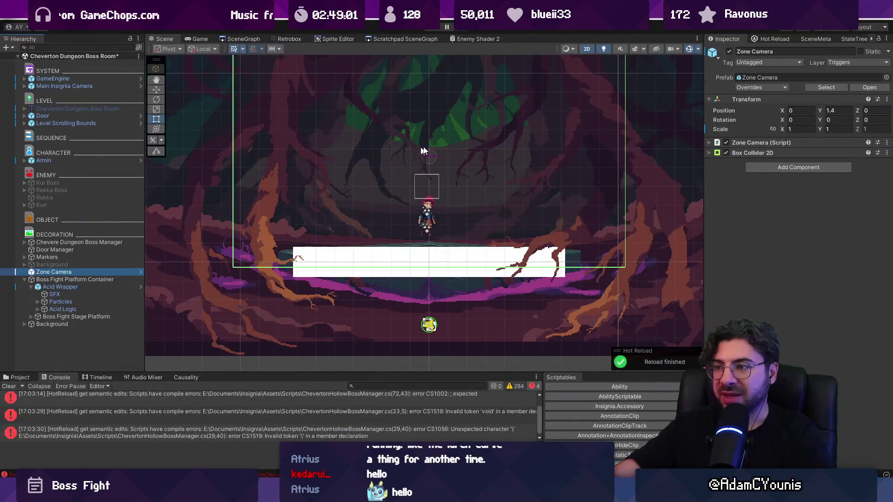
click(435, 29)
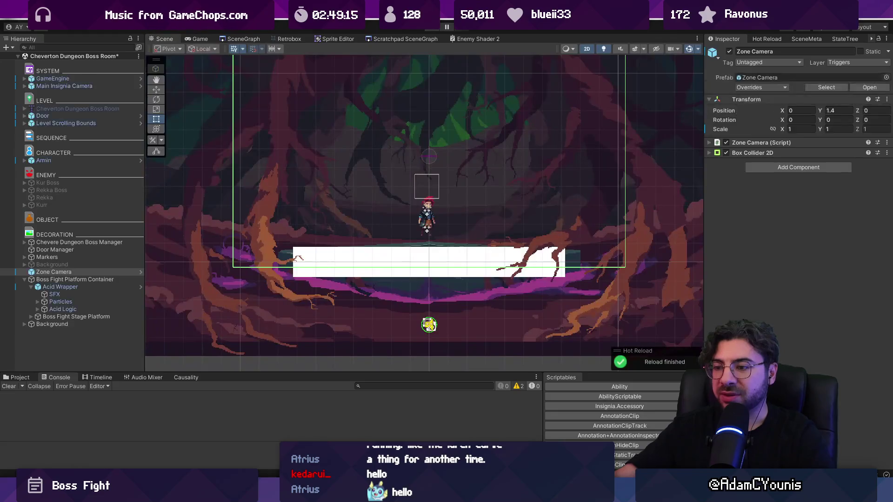
key(alt+Tab)
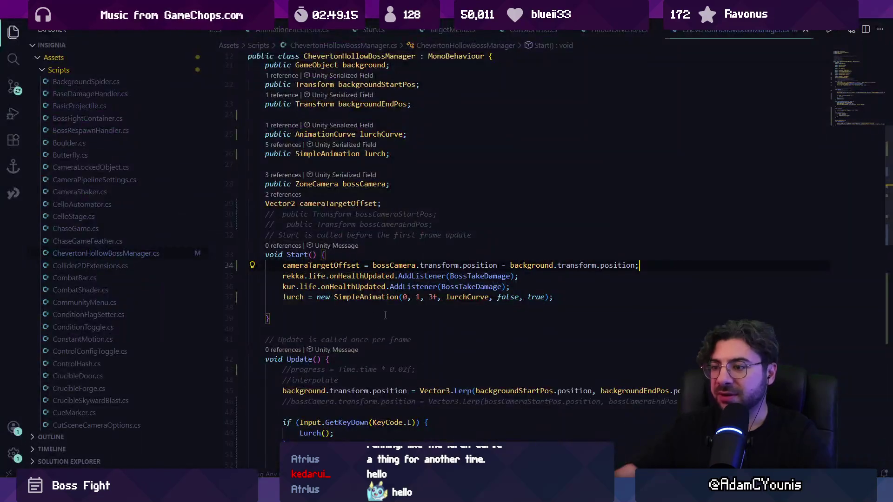
key(alt+Tab)
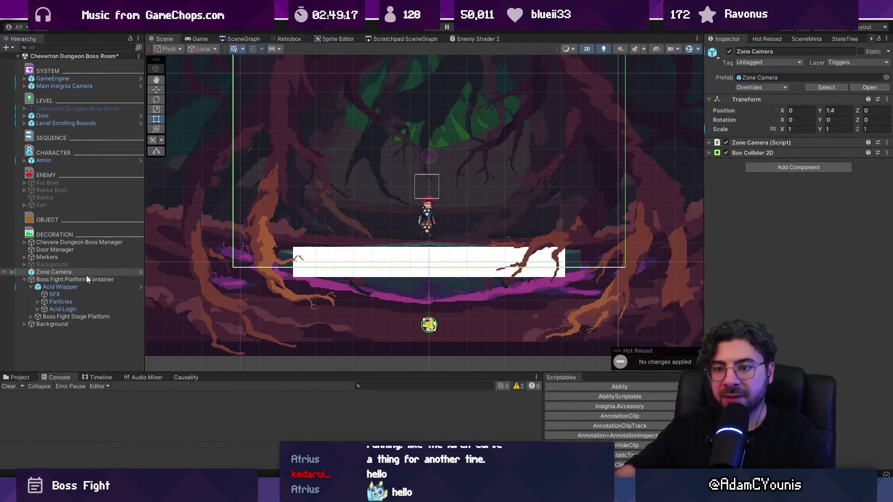
Play again with the Game view docked beside the Inspector, trigger the lurch, then restore the layout.
click(88, 279)
click(30, 286)
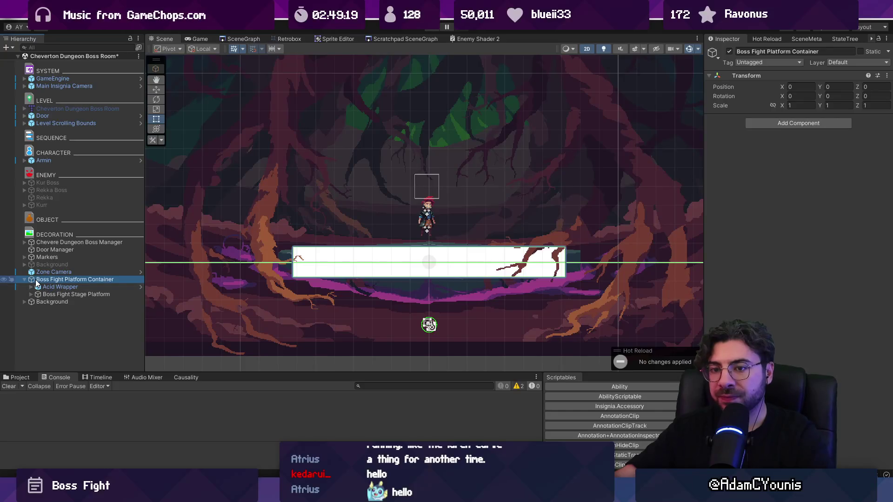
double_click(37, 280)
scroll(363, 246, down, 5)
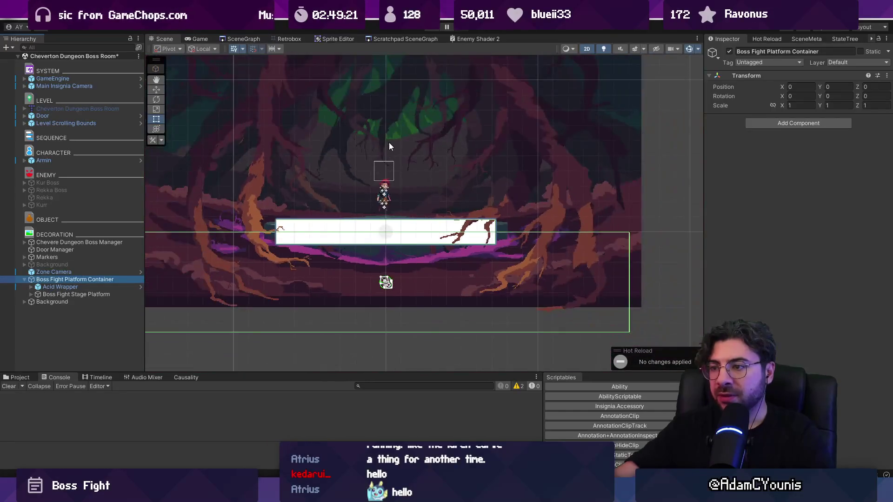
key(ctrl+p)
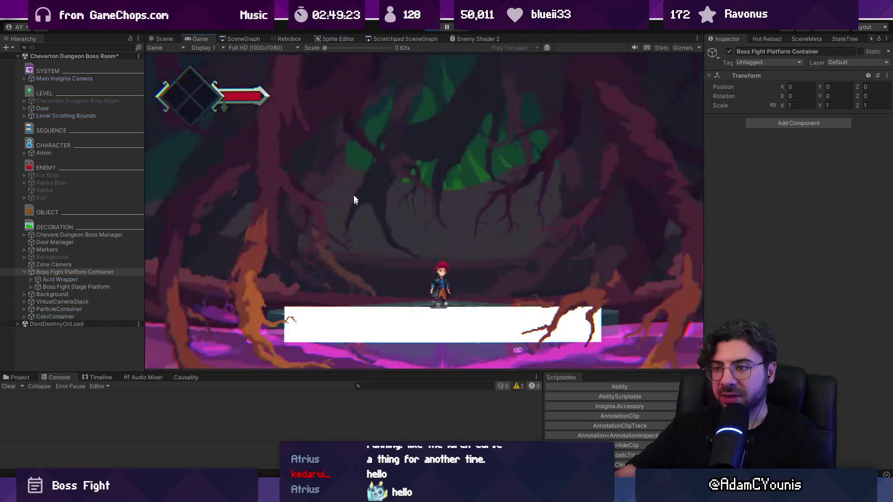
drag(232, 40, 738, 68)
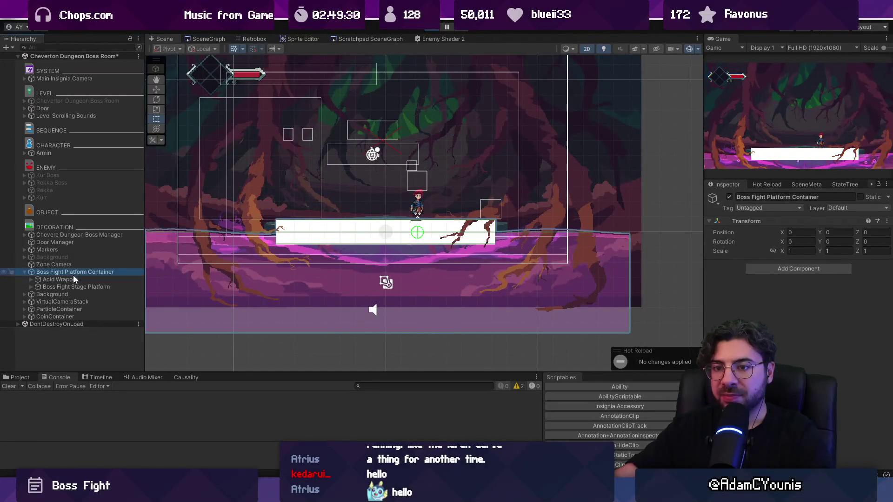
click(77, 235)
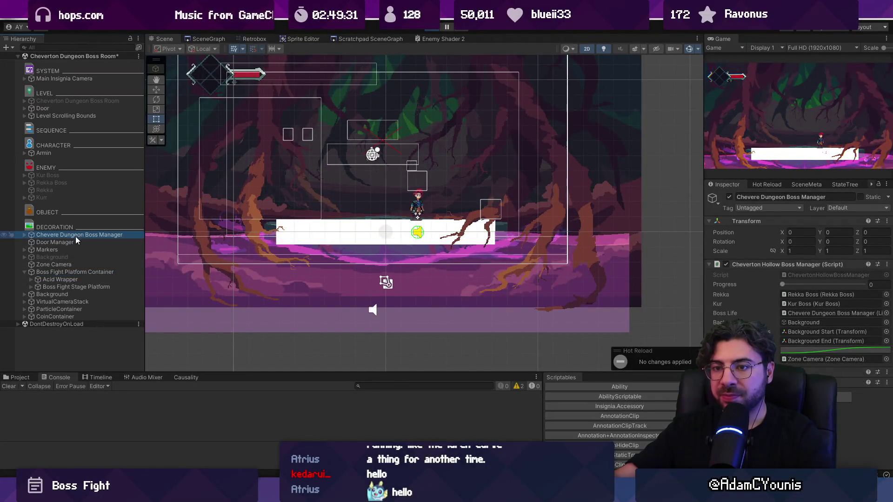
click(91, 271)
click(823, 140)
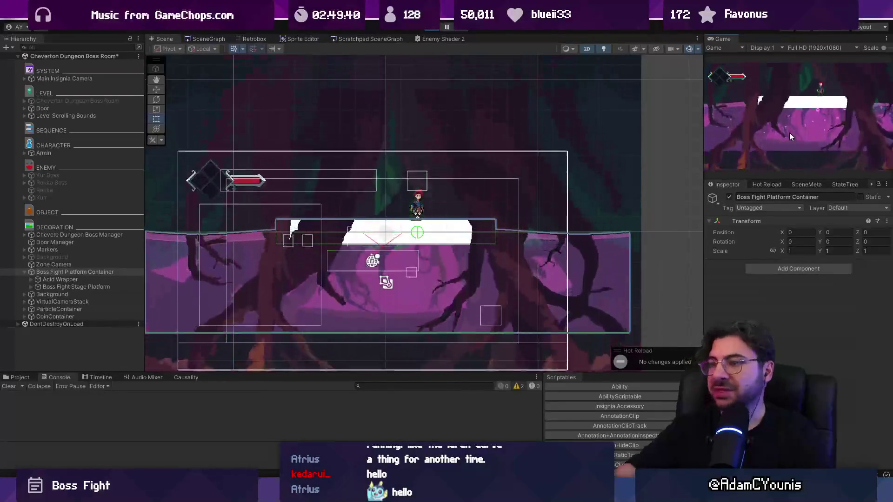
click(431, 27)
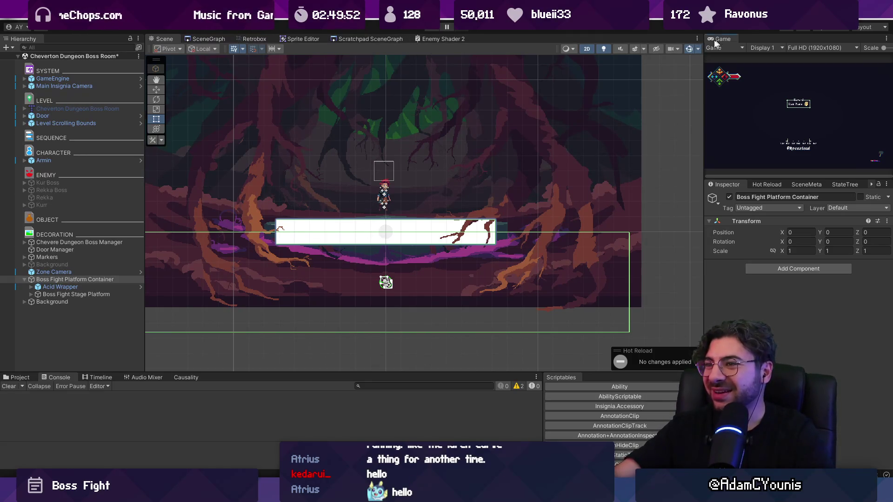
drag(716, 42, 286, 230)
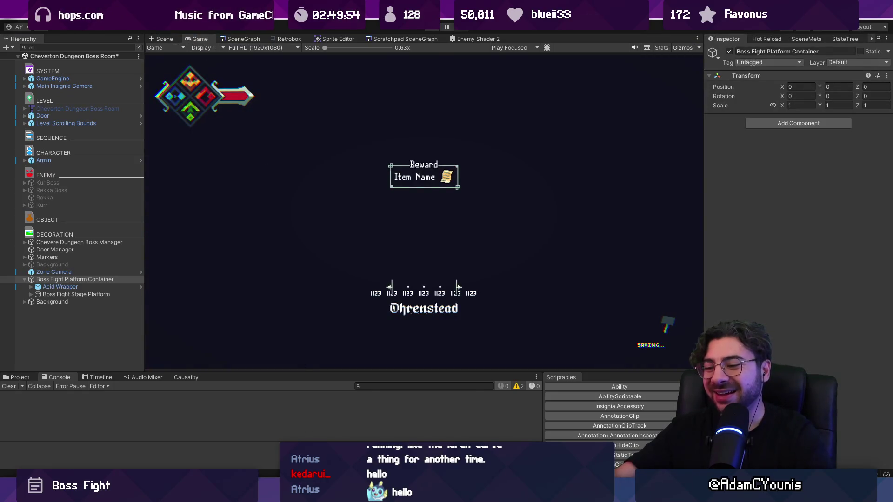
key(alt+Tab)
Delete the cameraVelocity field, the UpdateCamera method and its call in Update.
scroll(452, 290, down, 10)
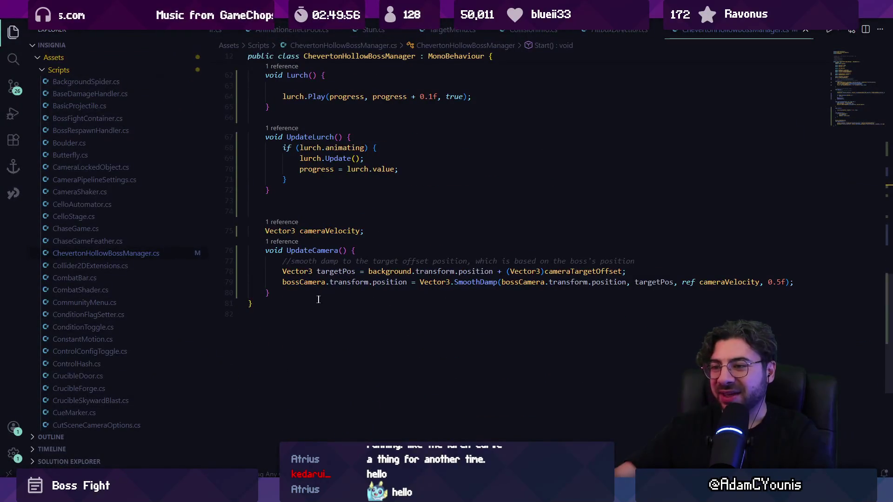
key(shift+Up)
key(shift+Up)
key(shift+Up)
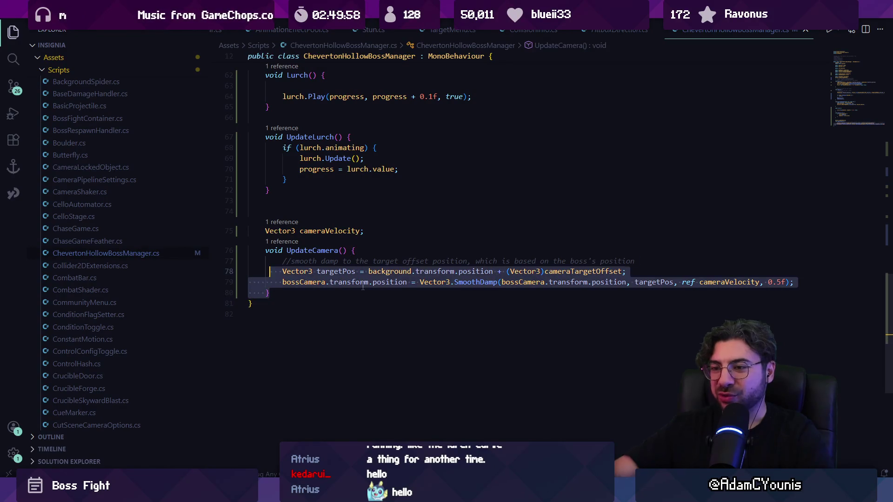
key(BackSpace)
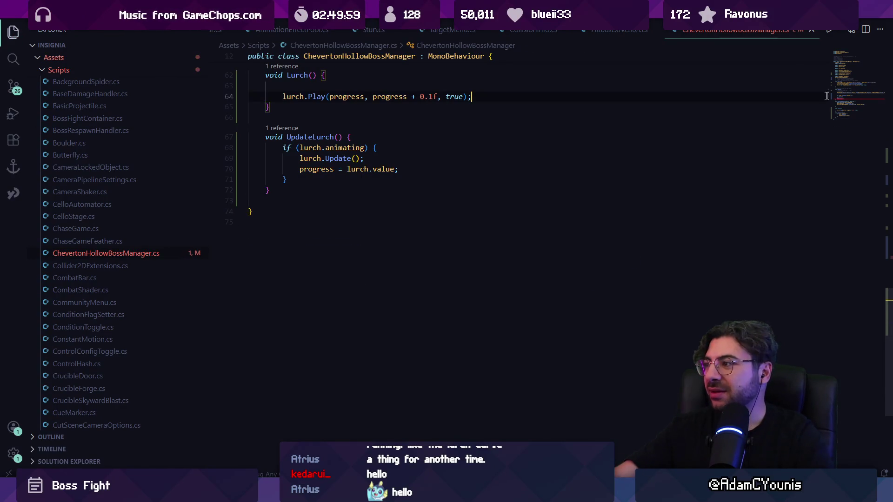
scroll(543, 230, up, 7)
key(shift+Up)
key(BackSpace)
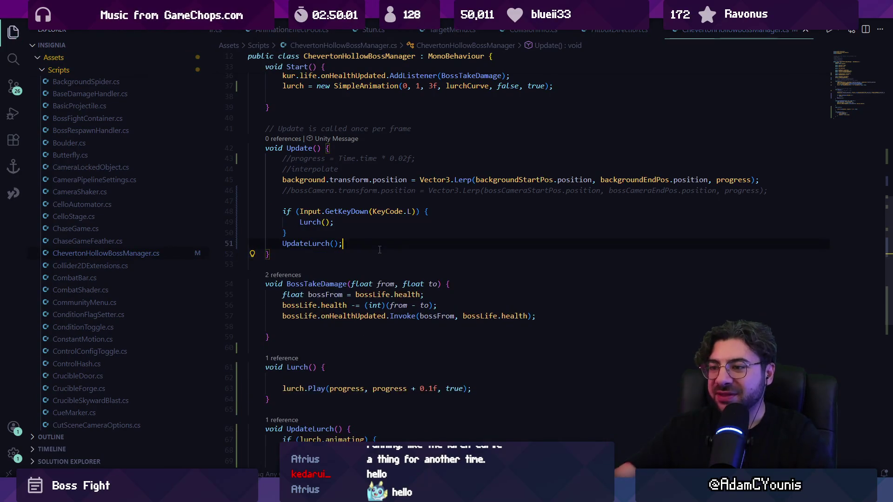
Delete the cameraTargetOffset field and its assignment line in Start.
scroll(375, 287, up, 5)
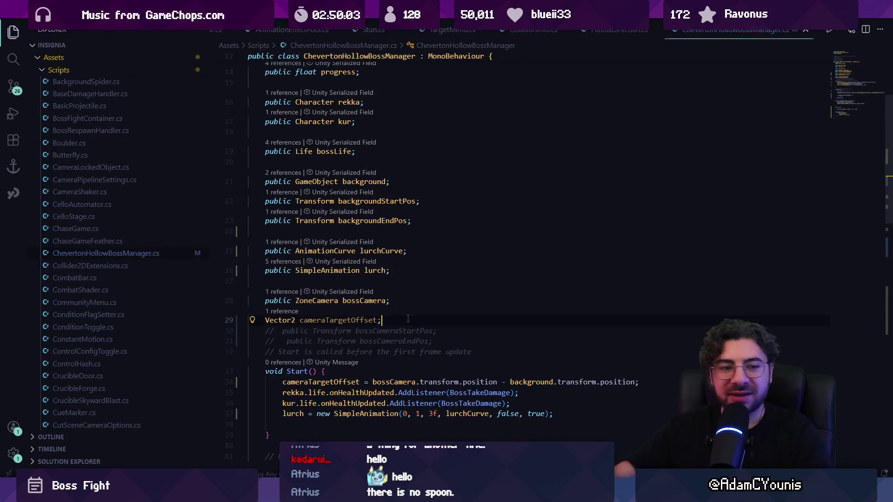
key(shift+Down)
key(BackSpace)
key(shift+Down)
key(shift+Down)
key(shift+Down)
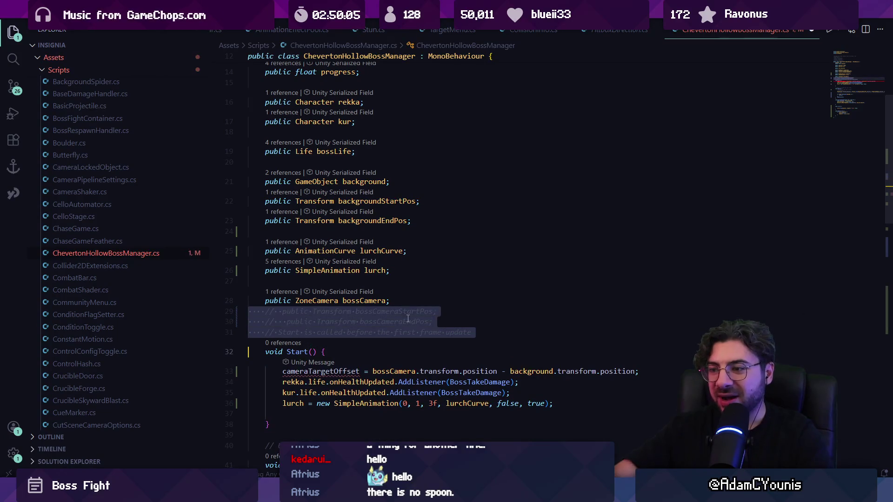
key(Down)
key(shift+Down)
key(BackSpace)
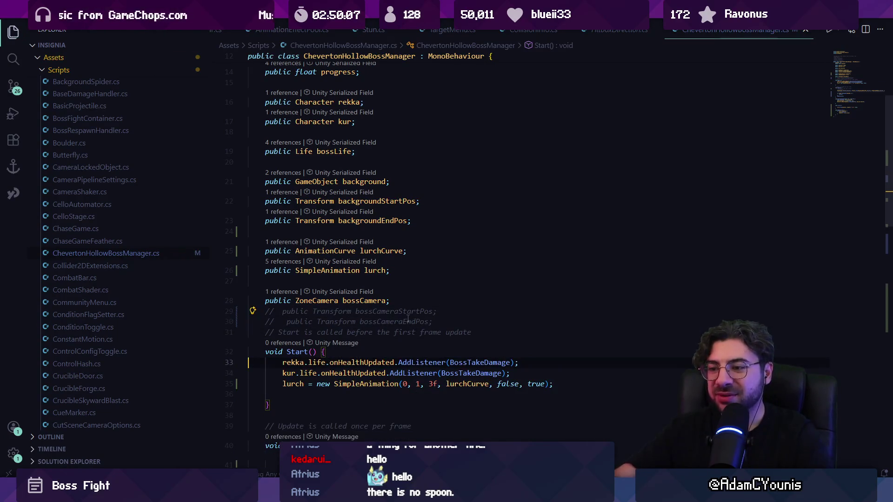
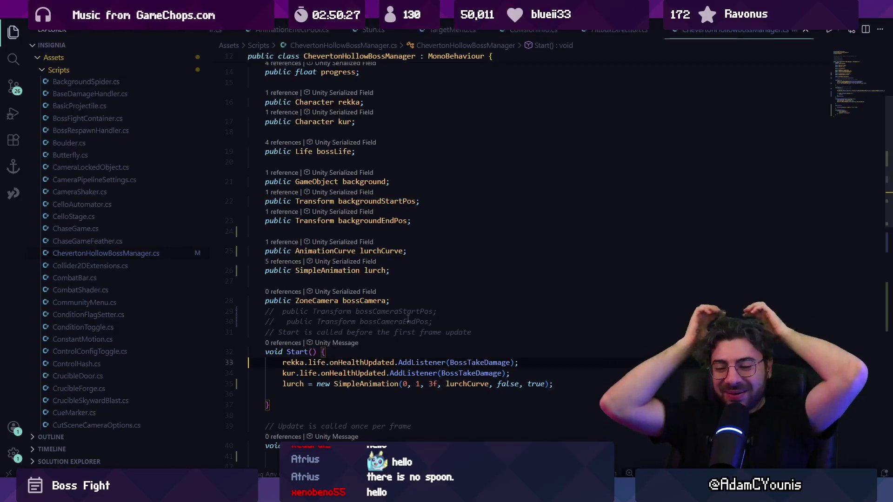
Add a 'public ZoneCamera zoneCameraCurve;' field below the bossCamera field.
click(401, 302)
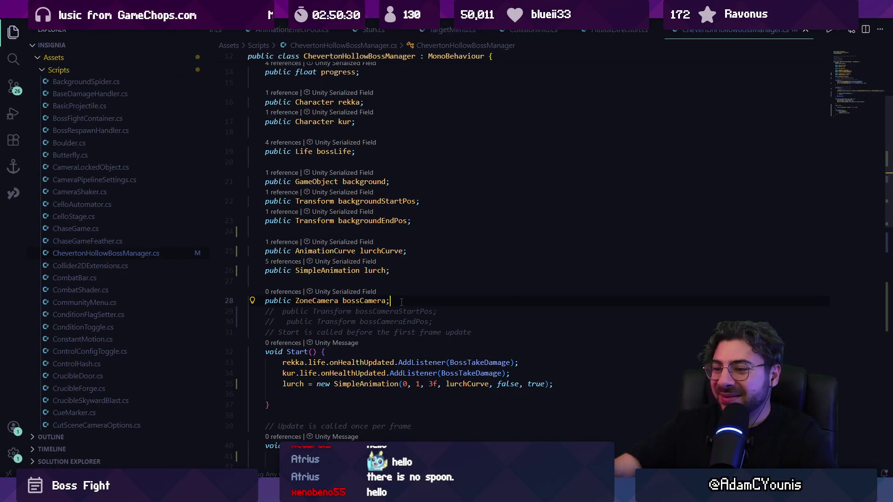
key(Return)
text(public Zone)
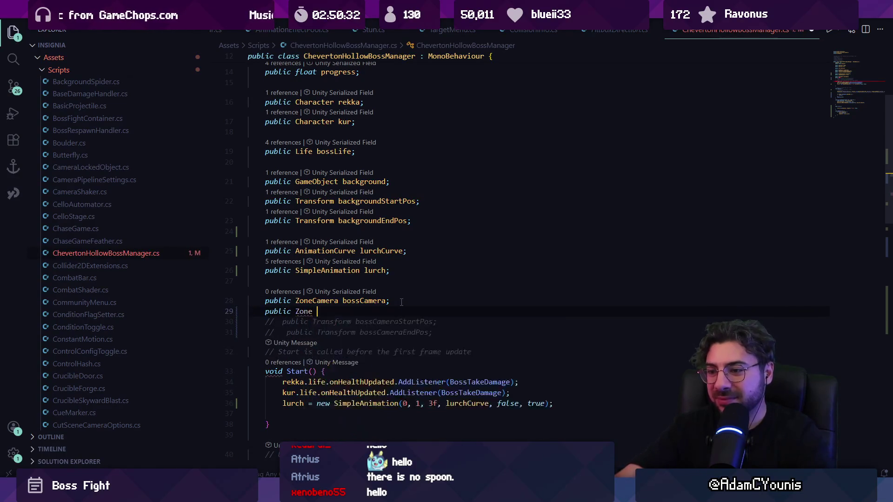
key(BackSpace)
key(Tab)
text(z)
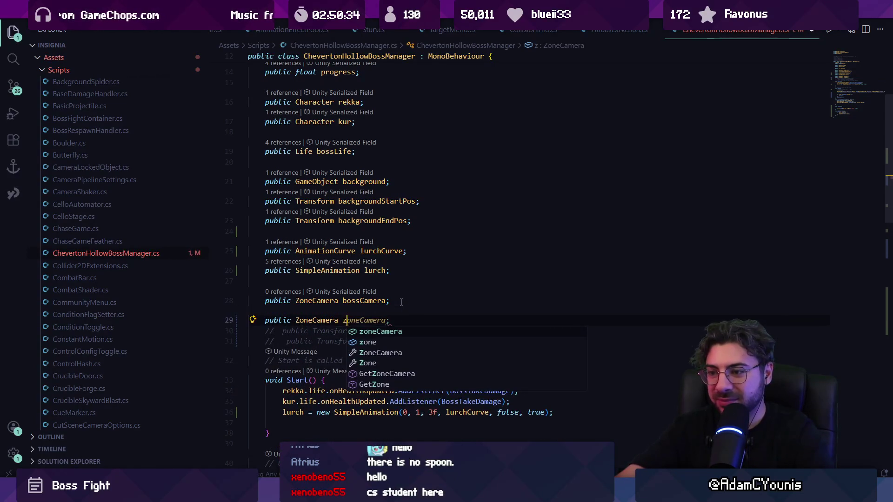
text(oneCameraCurv)
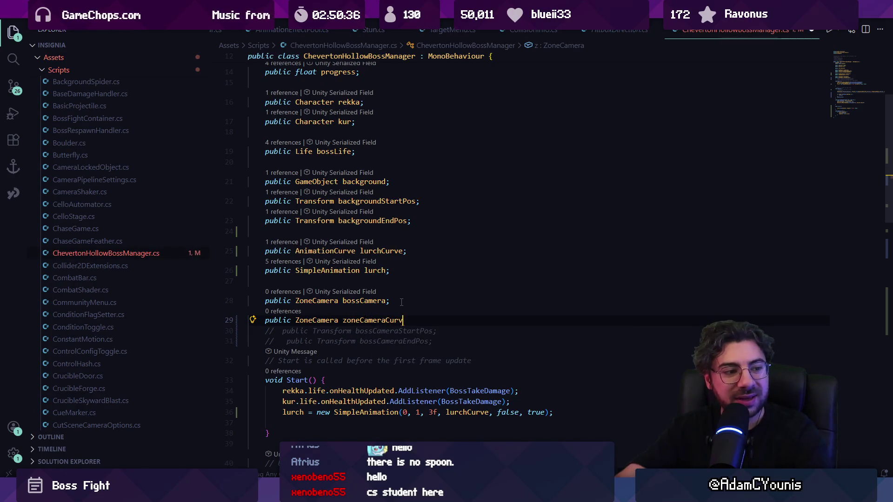
text(e;)
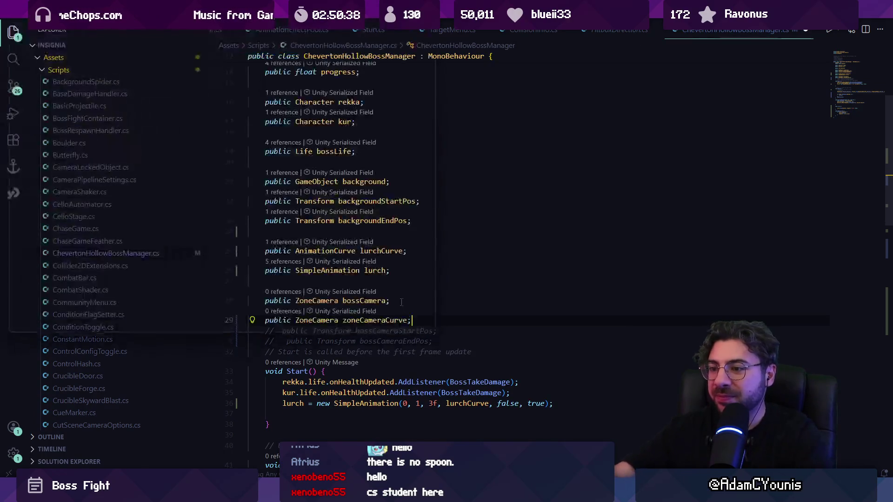
Remove the blank line inside Lurch(), keeping the lurch.Play call on its own line.
scroll(415, 307, down, 10)
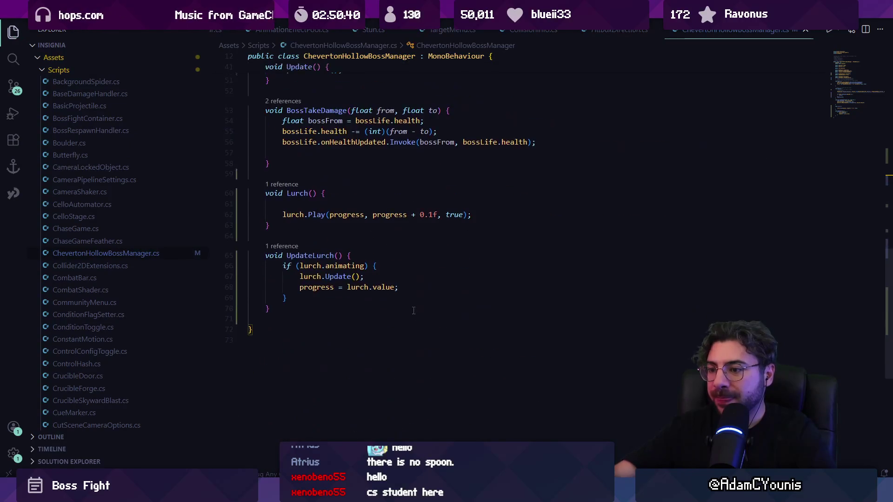
scroll(346, 321, up, 5)
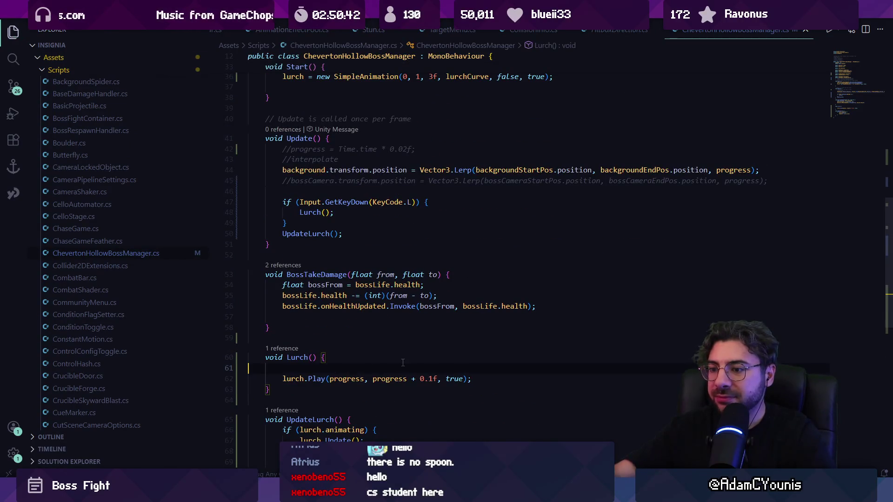
key(Up)
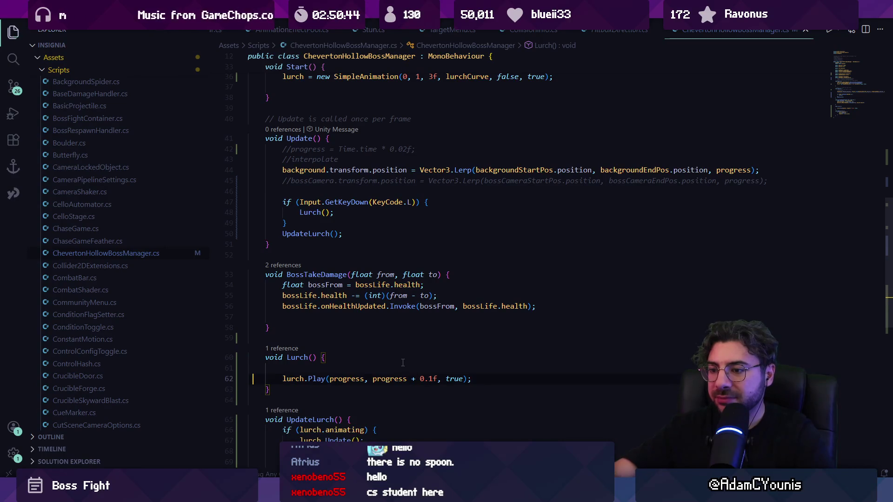
key(BackSpace)
key(BackSpace)
key(Return)
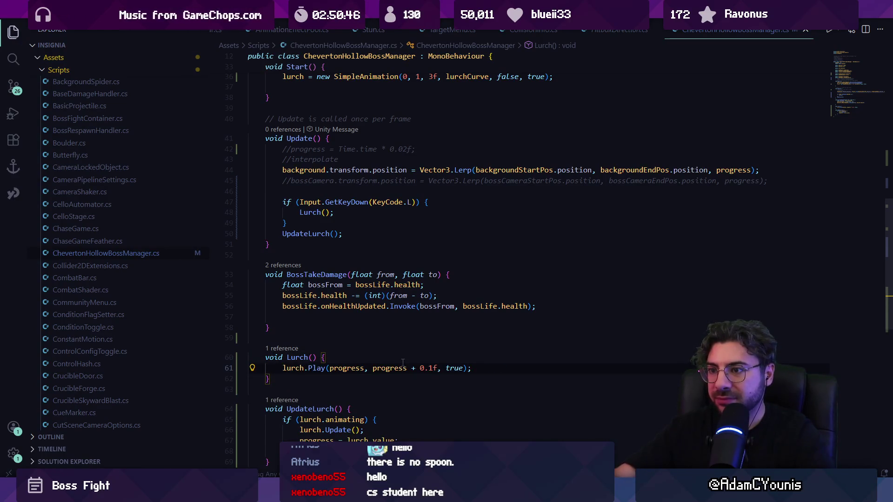
scroll(359, 347, down, 5)
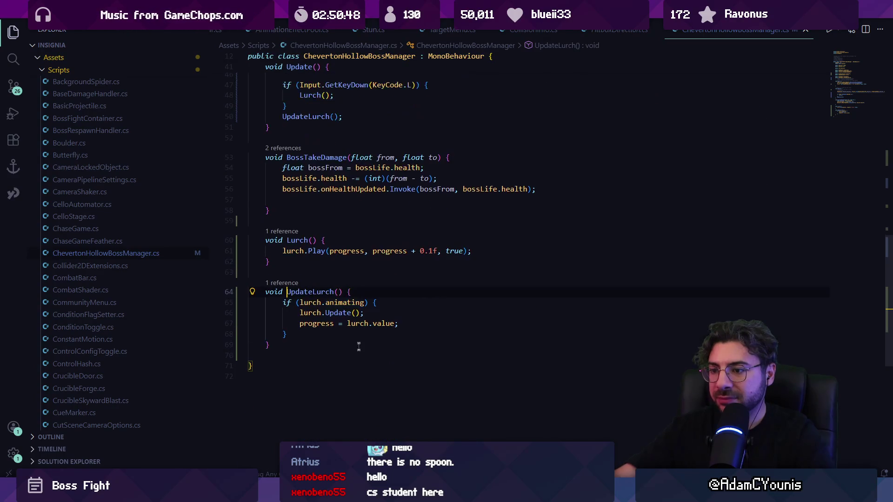
Add a new line after the progress update and discard the suggested zoneCameraCurve code.
key(Return)
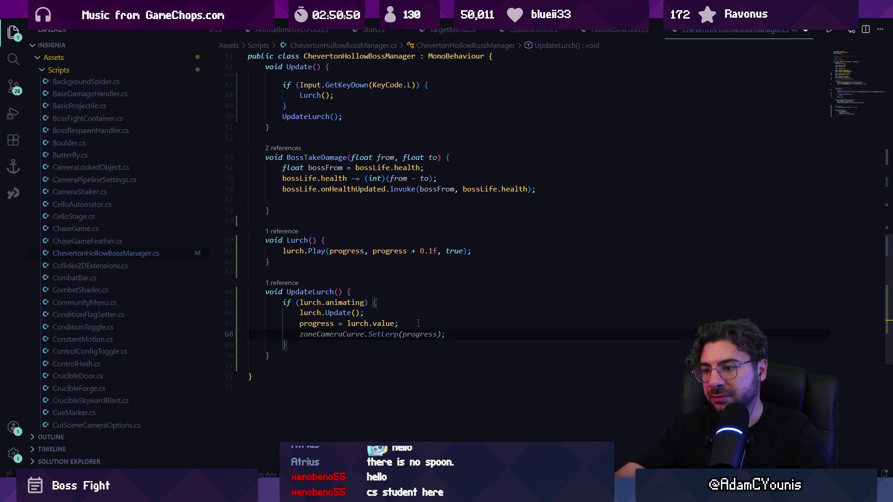
key(Tab)
key(ctrl+shift+Left)
key(ctrl+shift+Left)
key(ctrl+shift+Left)
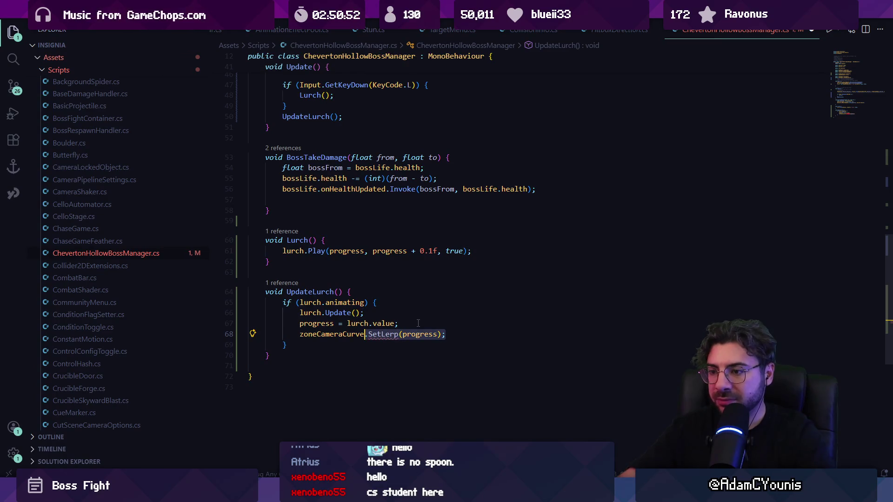
key(BackSpace)
text(.)
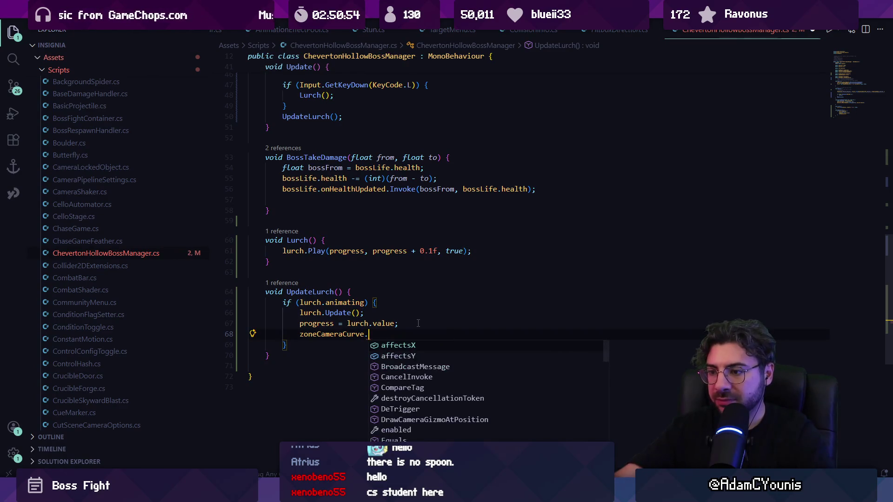
key(BackSpace)
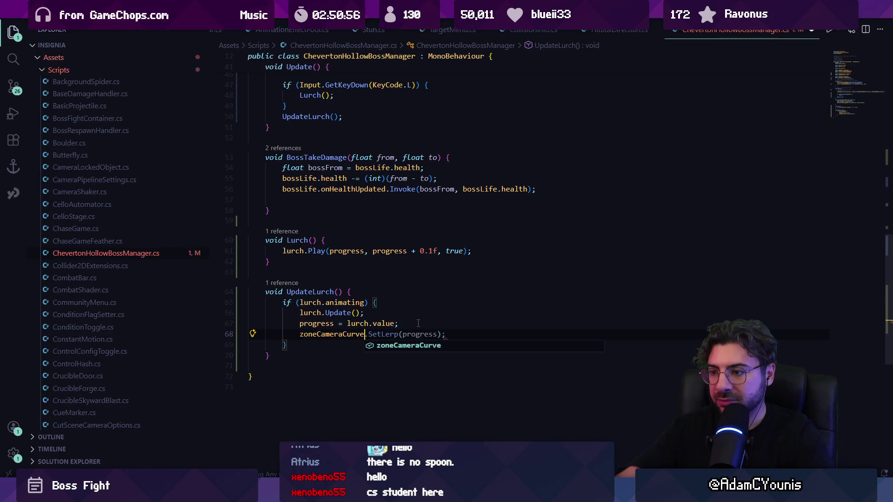
text(e.eval)
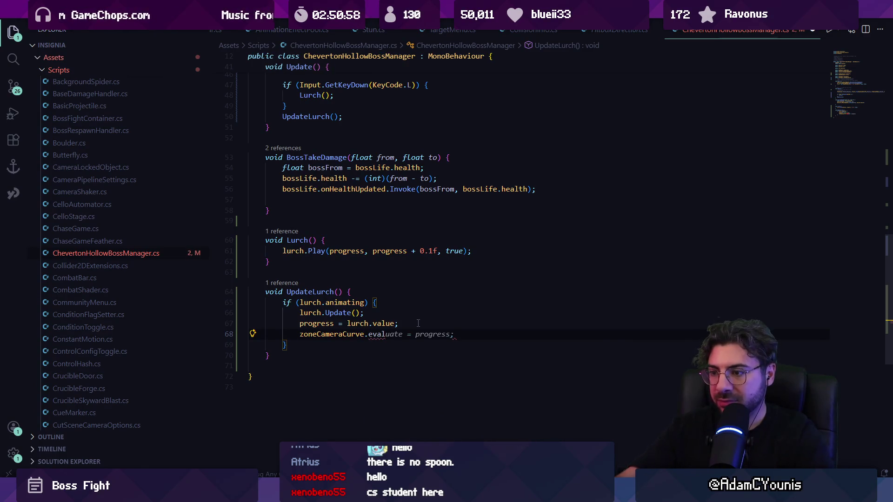
key(shift+Home)
key(BackSpace)
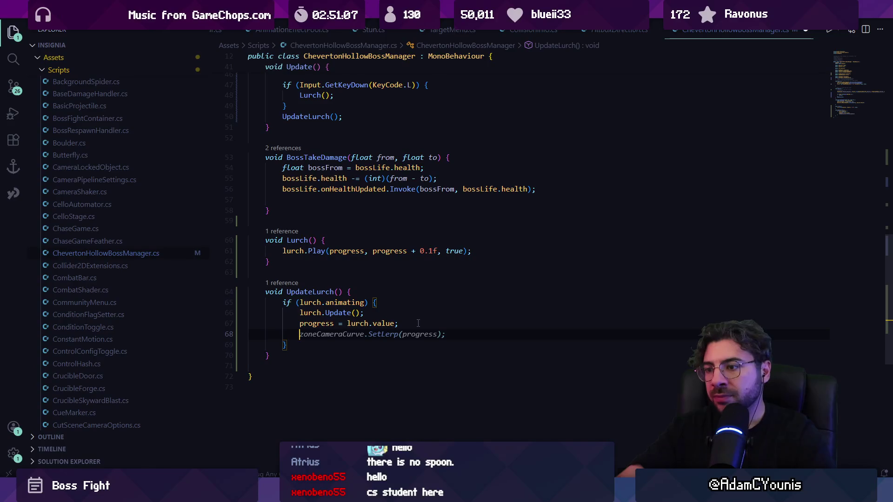
text(zonecamera)
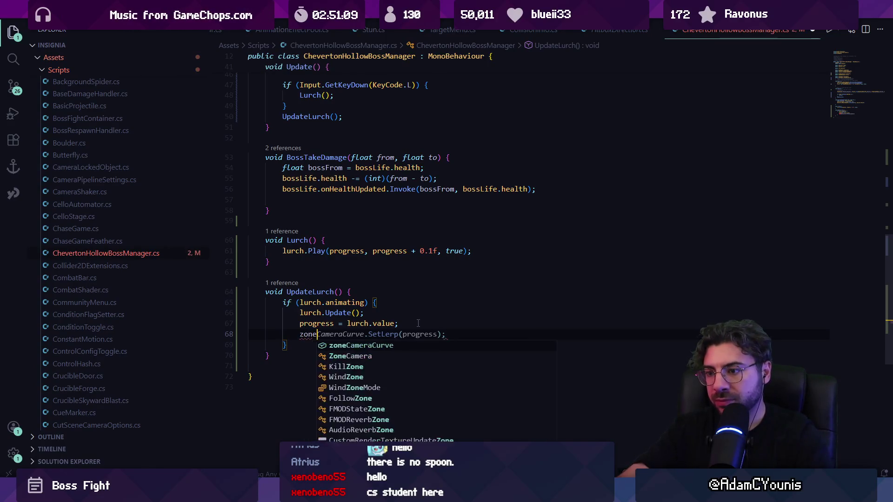
key(Escape)
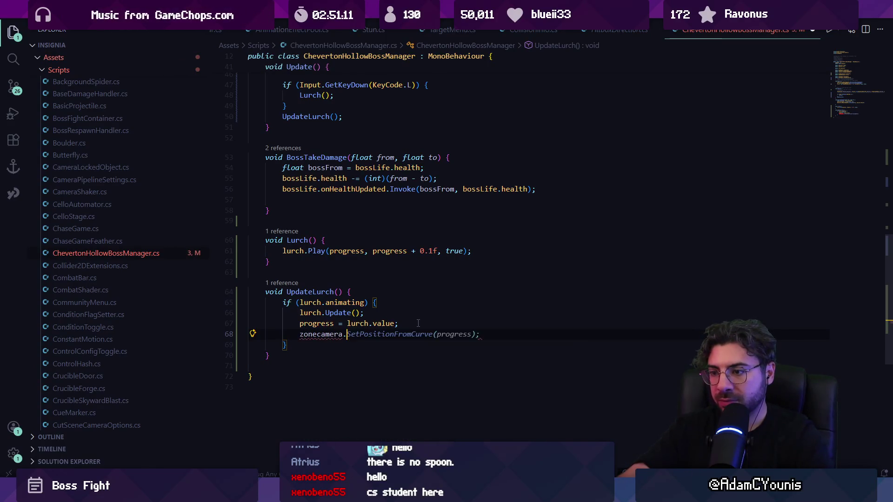
key(shift+Home)
key(BackSpace)
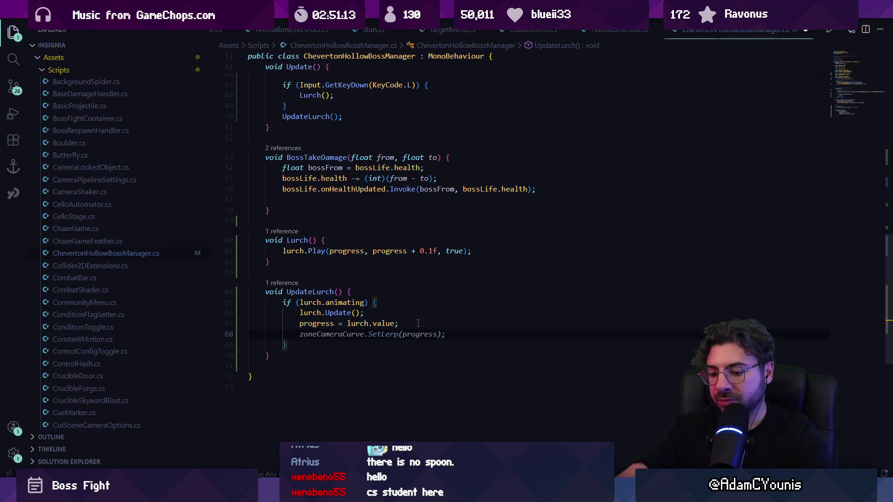
Check the bossCamera field name and write 'bossCamera.transform.position ='.
text(camera)
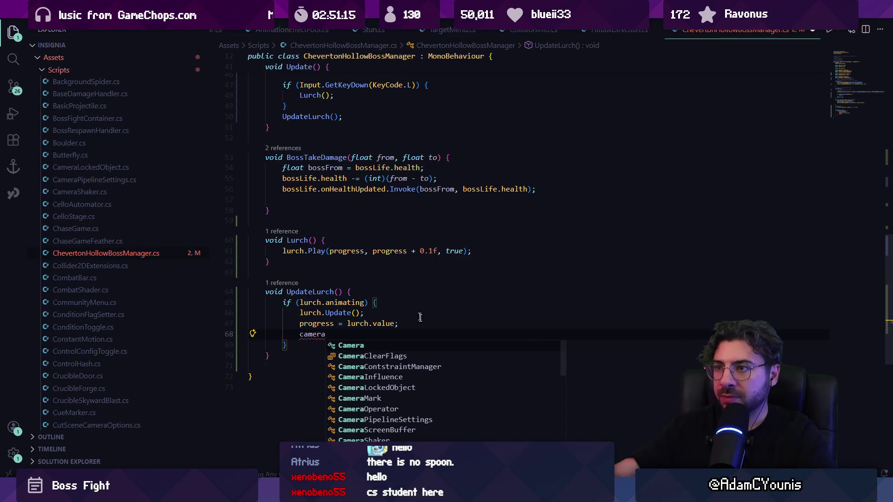
scroll(420, 317, up, 10)
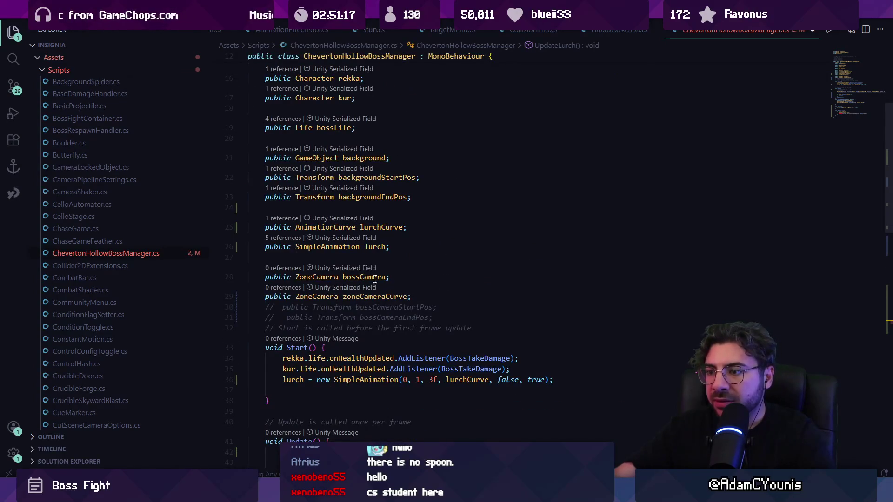
click(375, 277)
scroll(417, 273, down, 10)
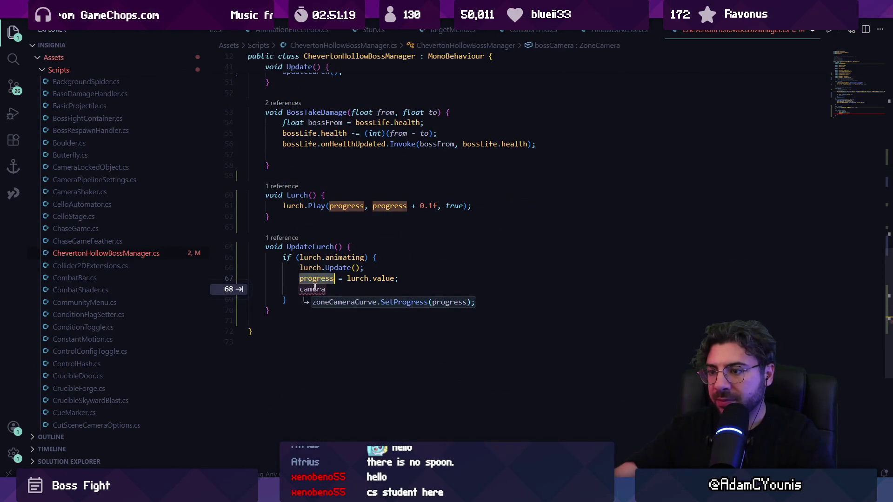
double_click(315, 289)
text(bosscamera.po)
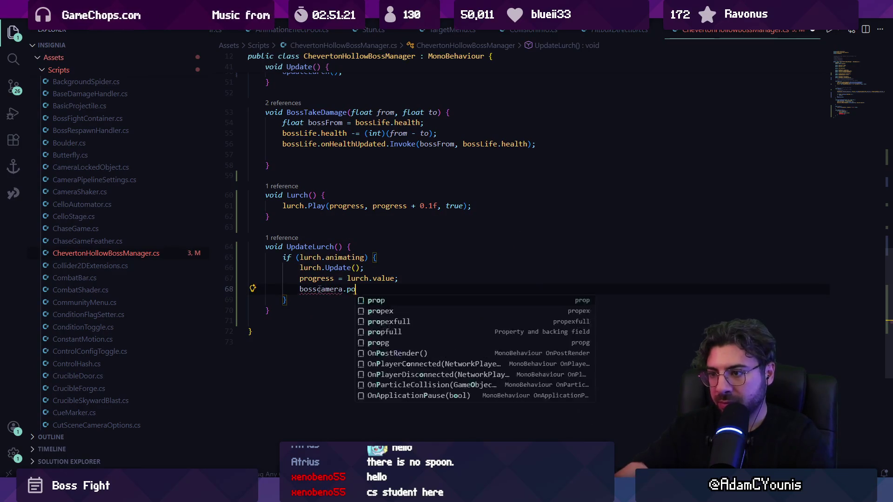
key(BackSpace)
key(BackSpace)
text(transform.)
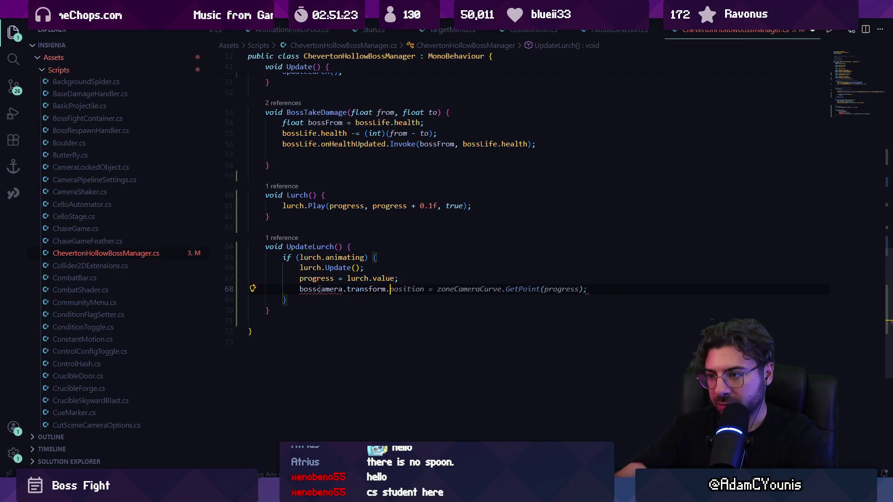
text(localPos)
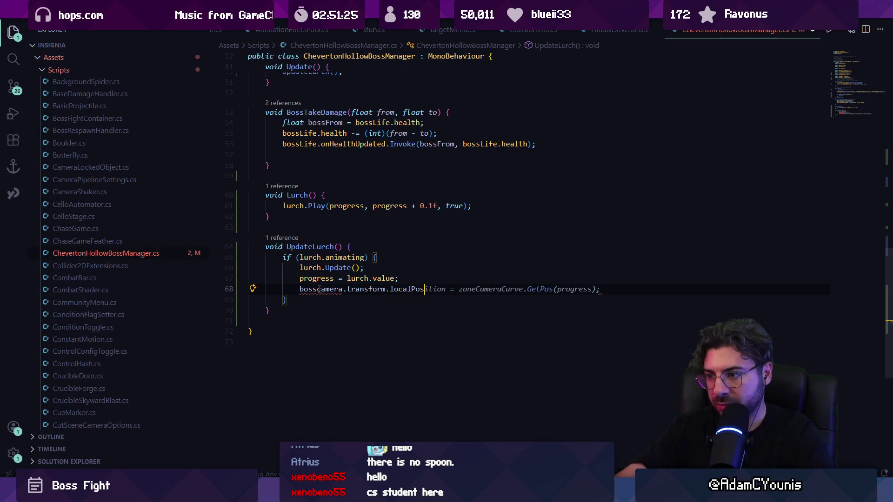
key(Return)
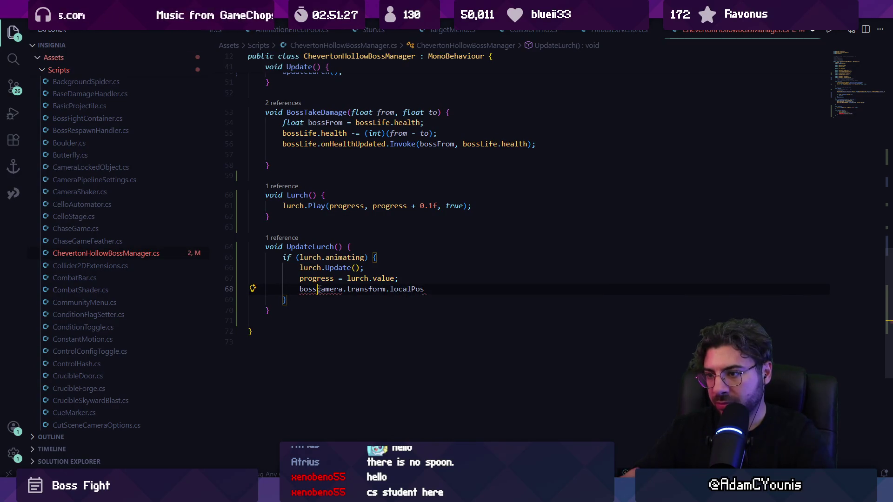
key(ctrl+shift+Left)
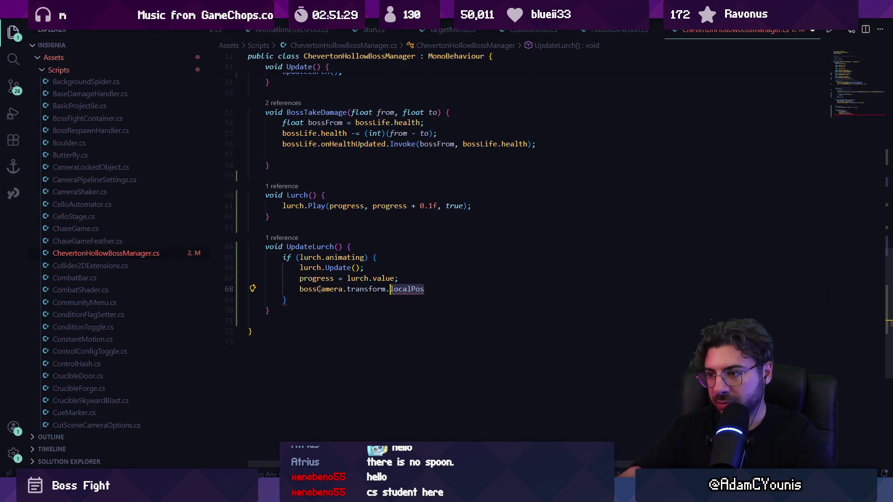
text(posit)
key(Tab)
text(=)
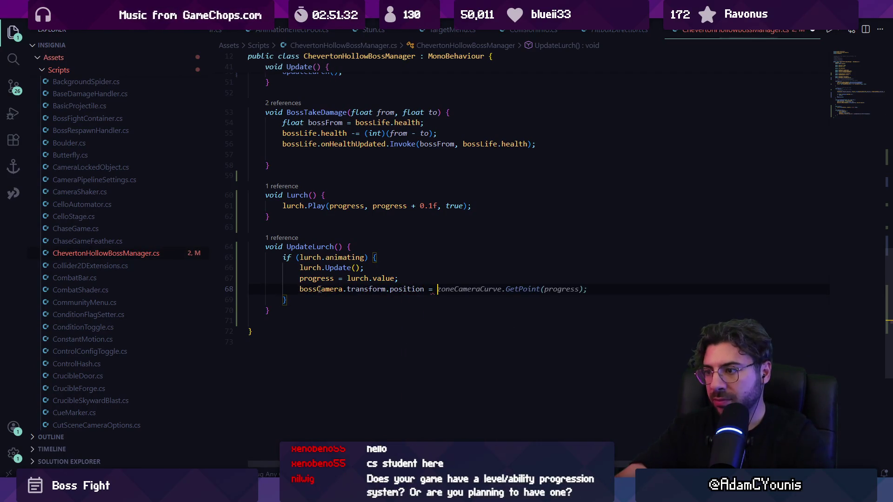
Scroll back up through ChevertonHollowBossManager.cs, then Alt+Tab to the Unity editor.
scroll(396, 263, up, 6)
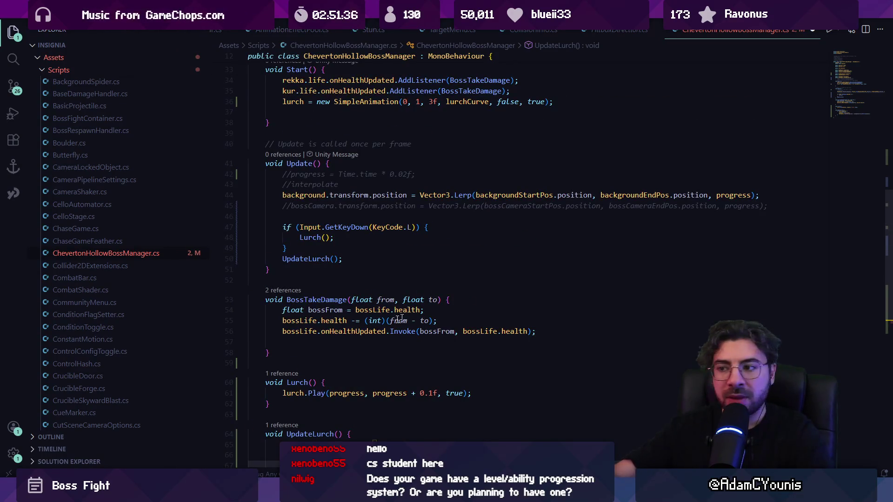
scroll(399, 319, up, 6)
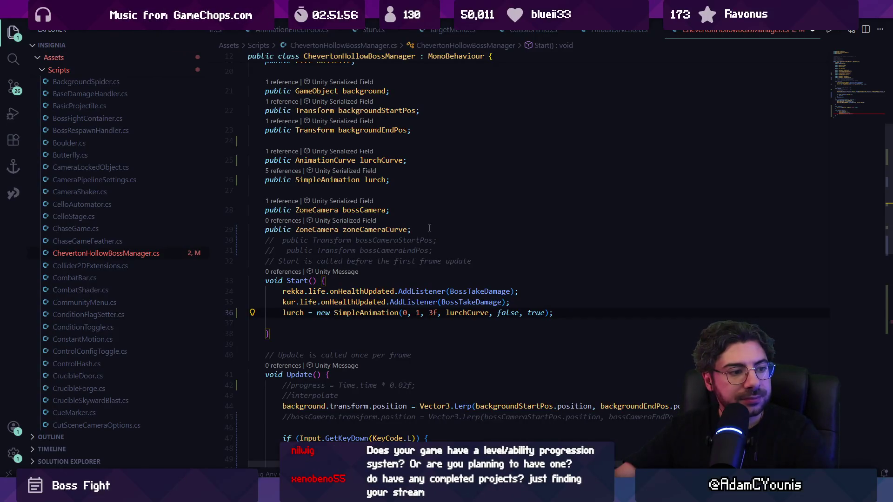
mouse_move(293, 493)
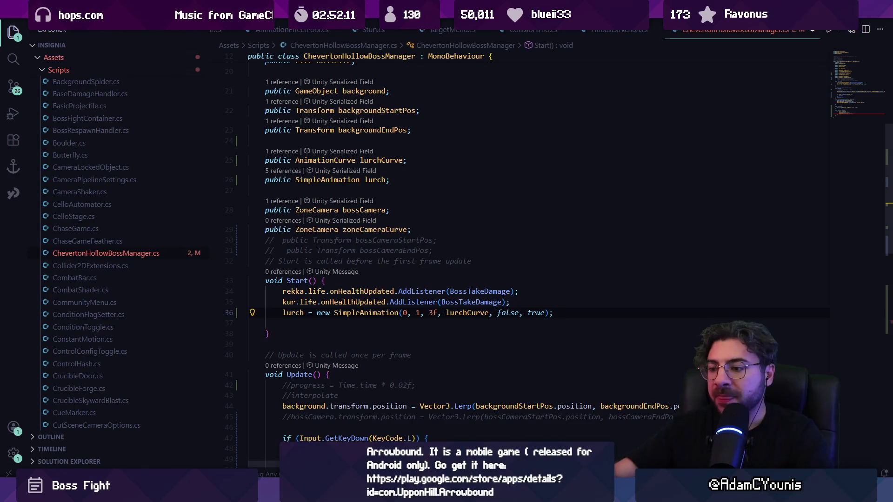
key(alt+Tab)
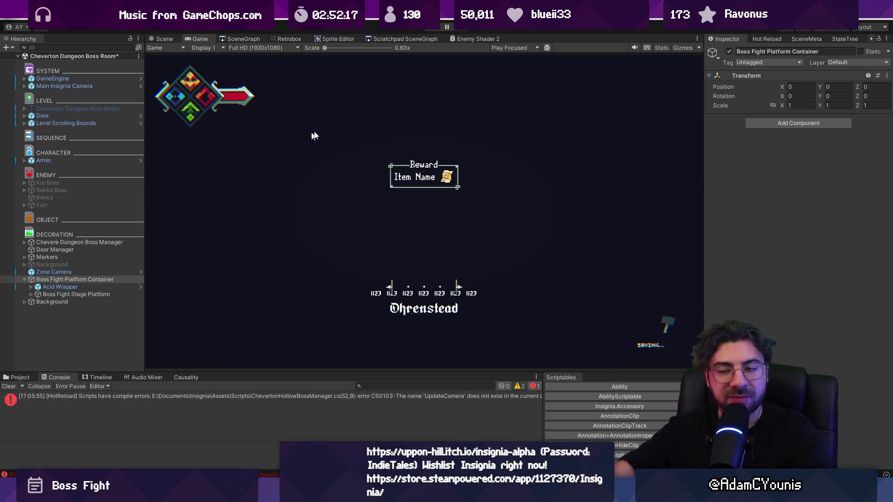
Open Armin's House from the SceneGraph, choosing Don't Save for the modified boss room.
click(252, 38)
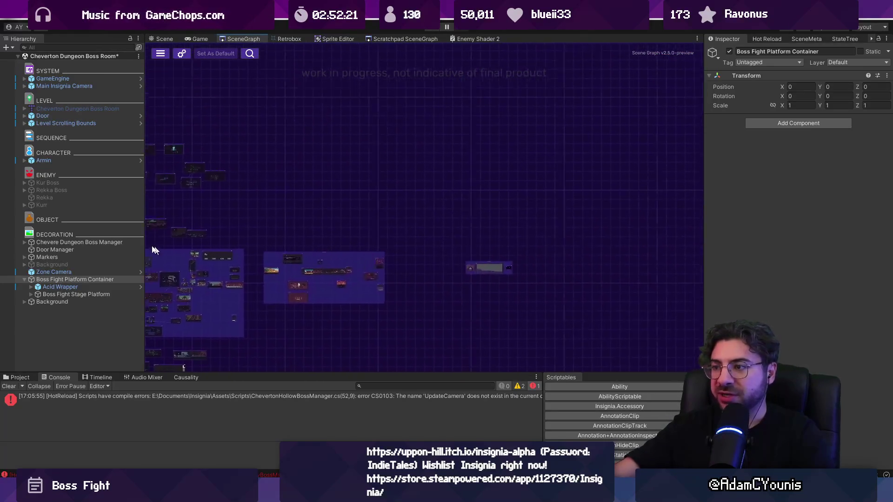
scroll(393, 225, up, 5)
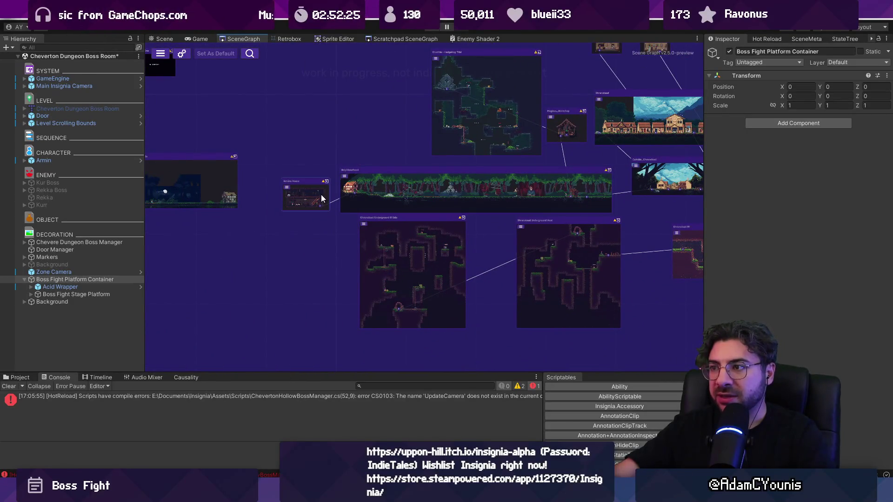
double_click(320, 198)
click(462, 264)
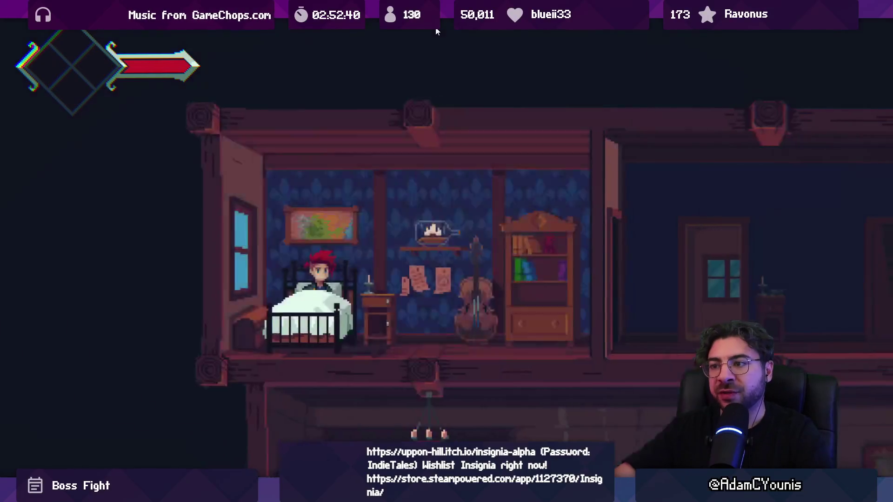
Walk the character downstairs and talk to Rose in the kitchen.
key(Right)
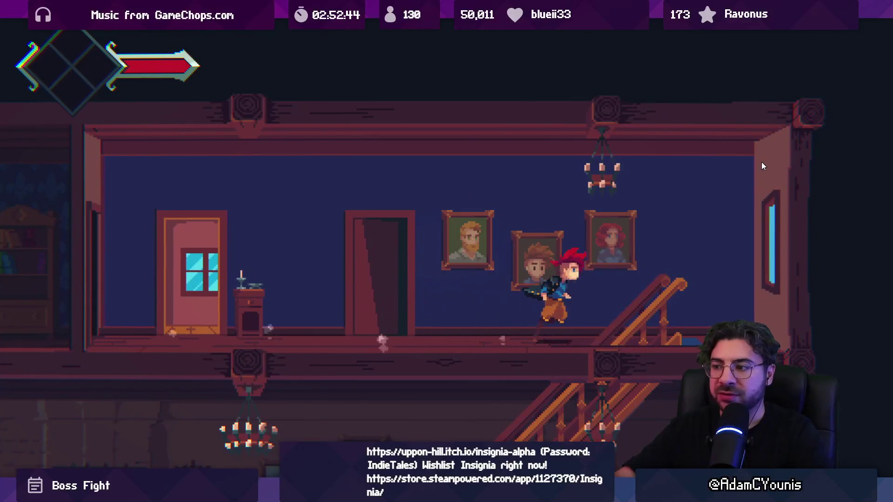
key(Down)
key(Left)
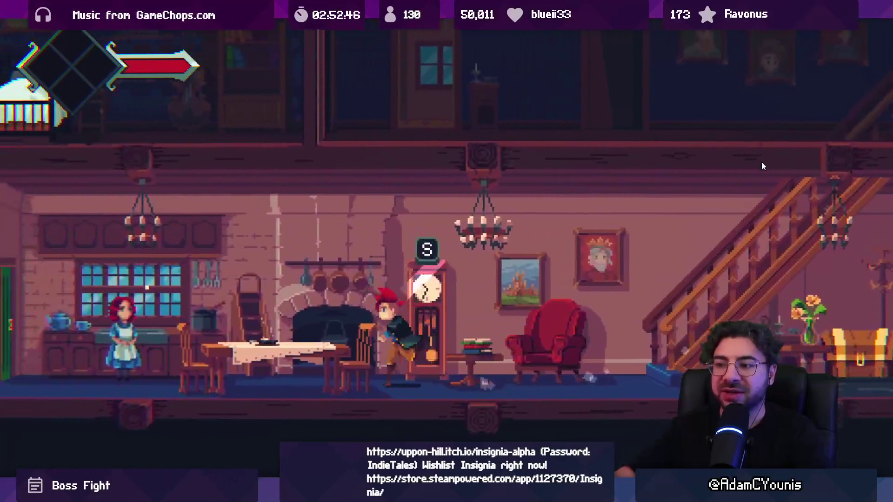
key(s)
key(s)
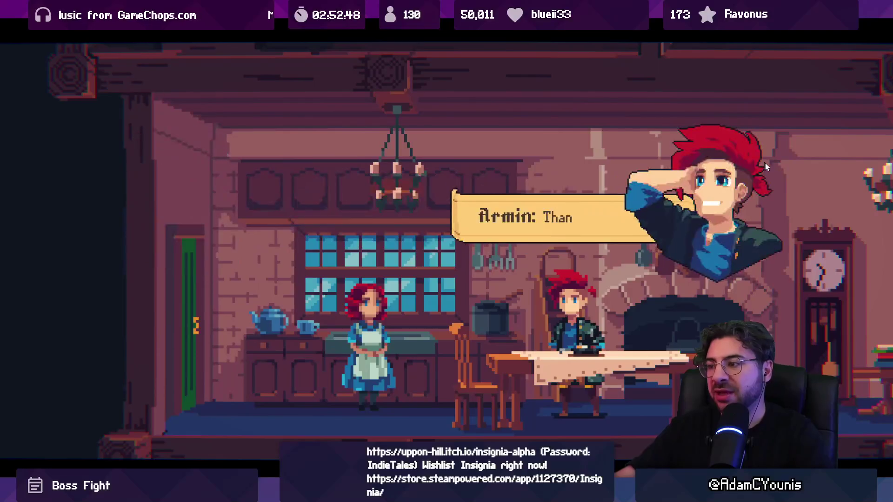
key(s)
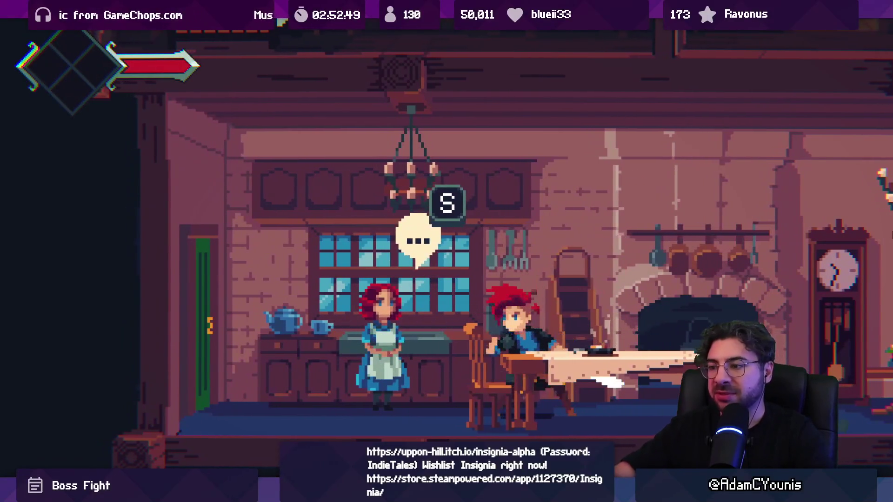
key(Right)
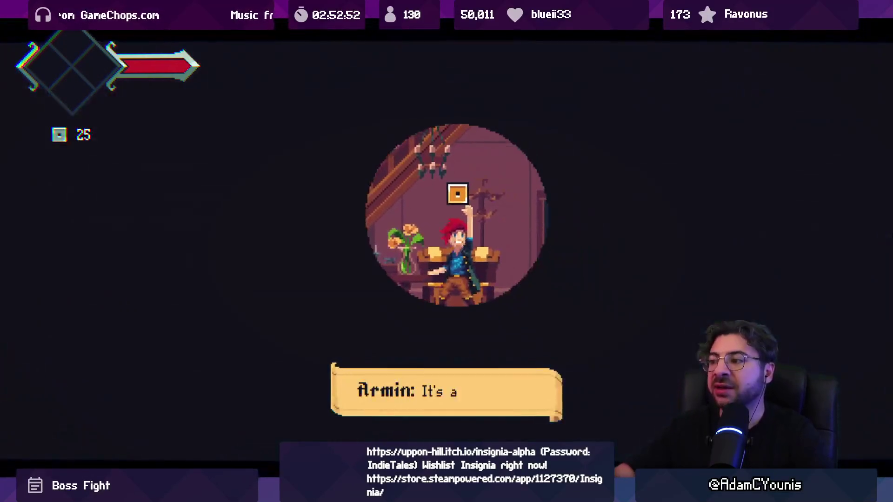
key(s)
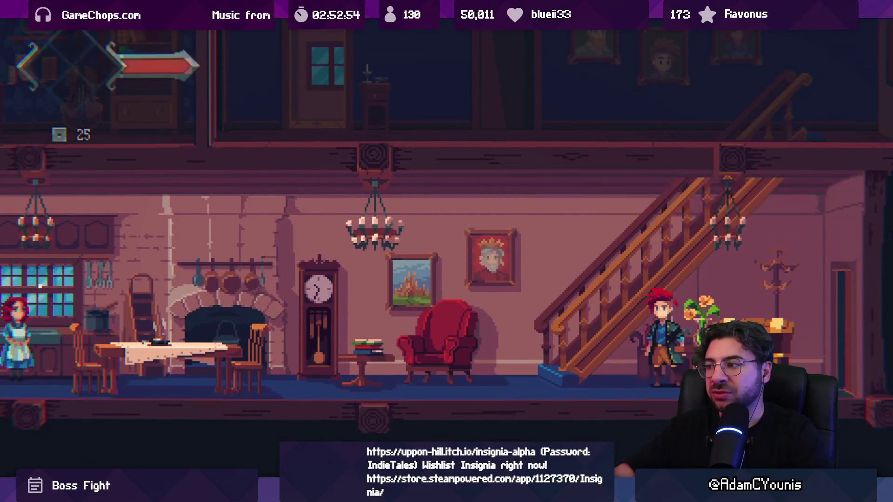
key(Left)
Exit Play mode and pan the level graph toward Foothills 2.
key(Escape)
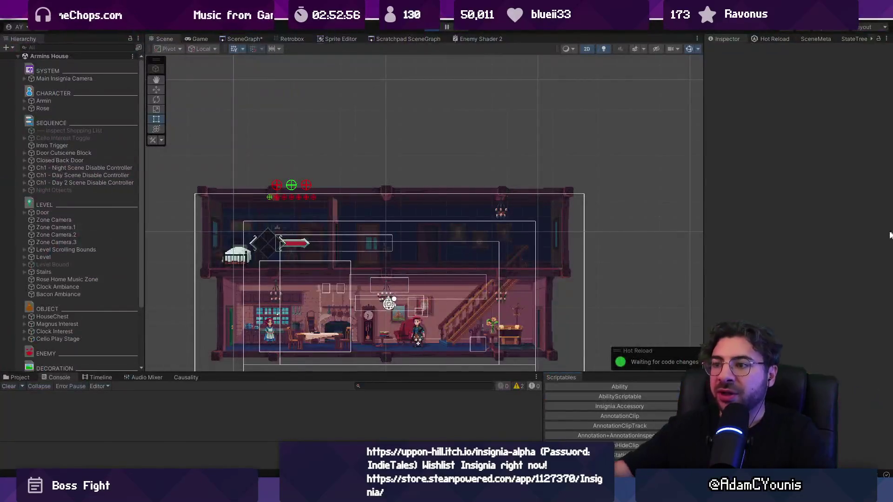
click(426, 30)
click(244, 39)
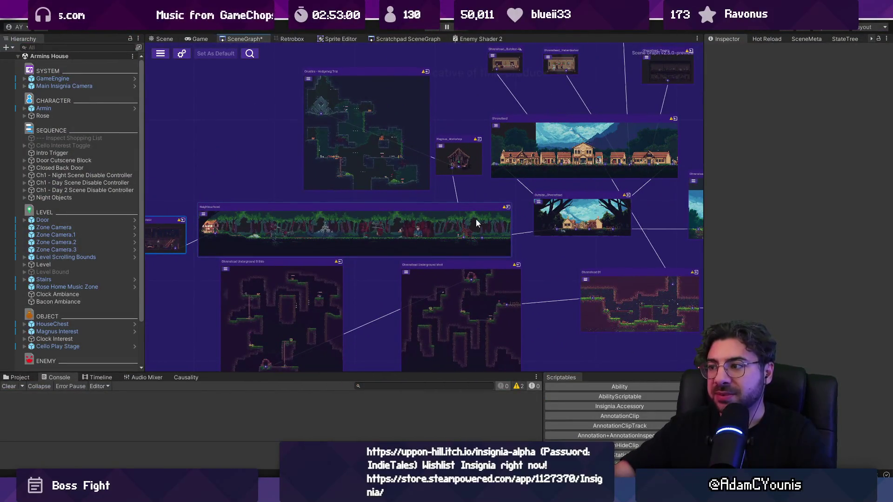
drag(476, 223, 326, 214)
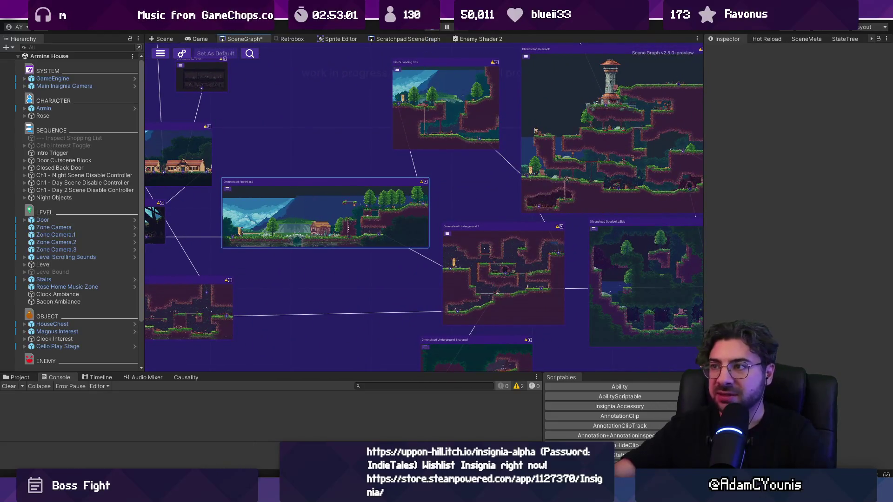
Play Ohrenstead Foothills 2, running right across the bridge and up the rope lift.
double_click(325, 213)
click(433, 28)
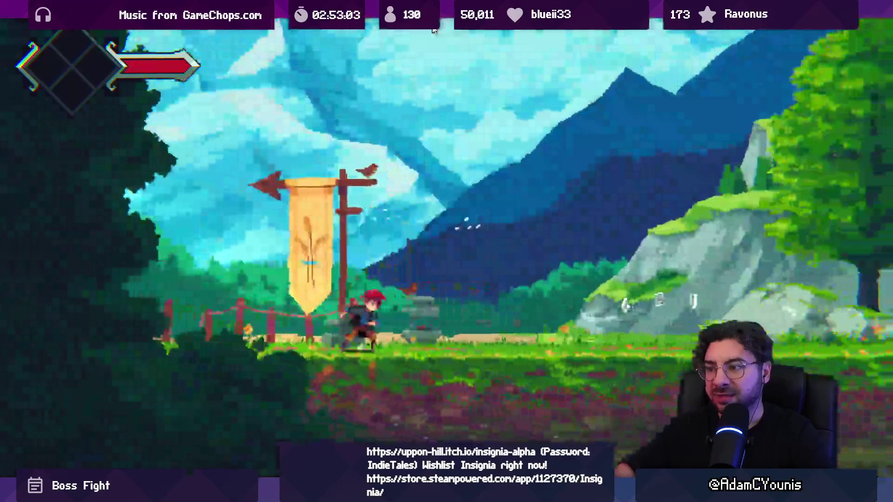
key(Right)
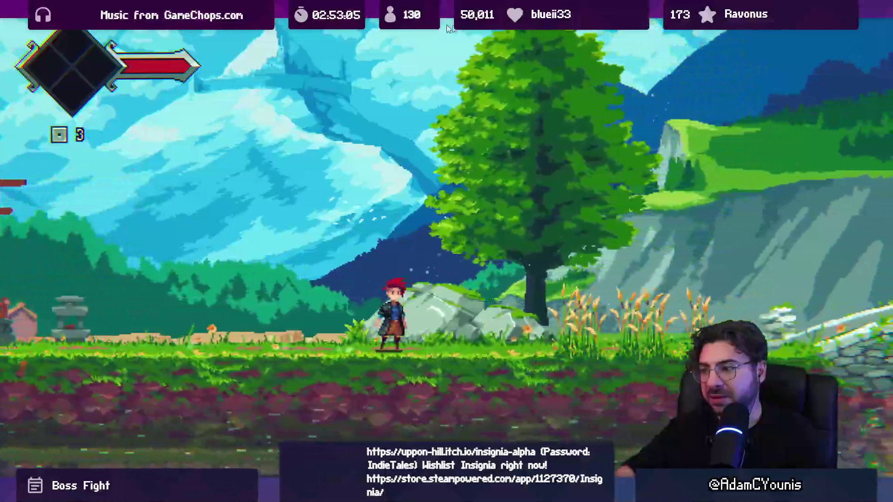
key(Right)
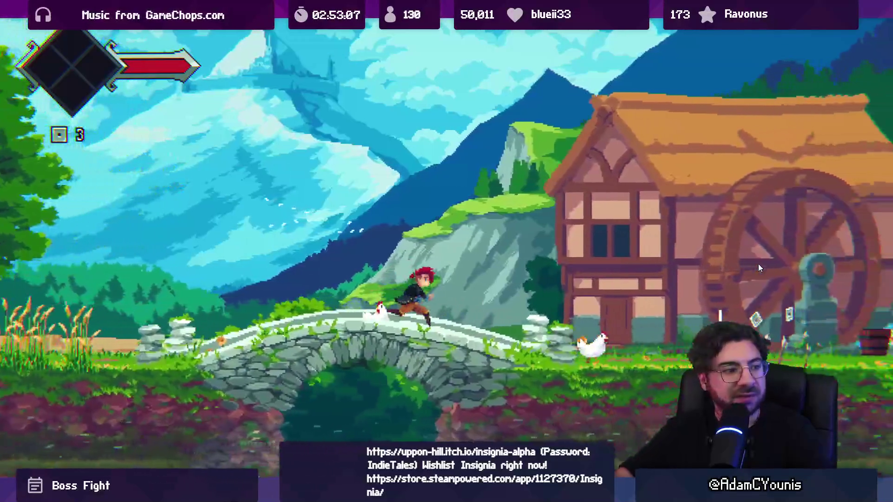
key(Right)
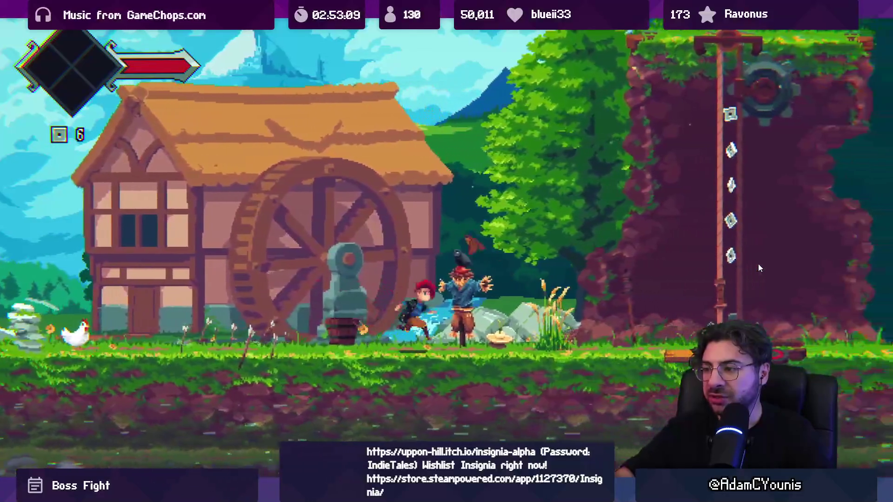
key(Right)
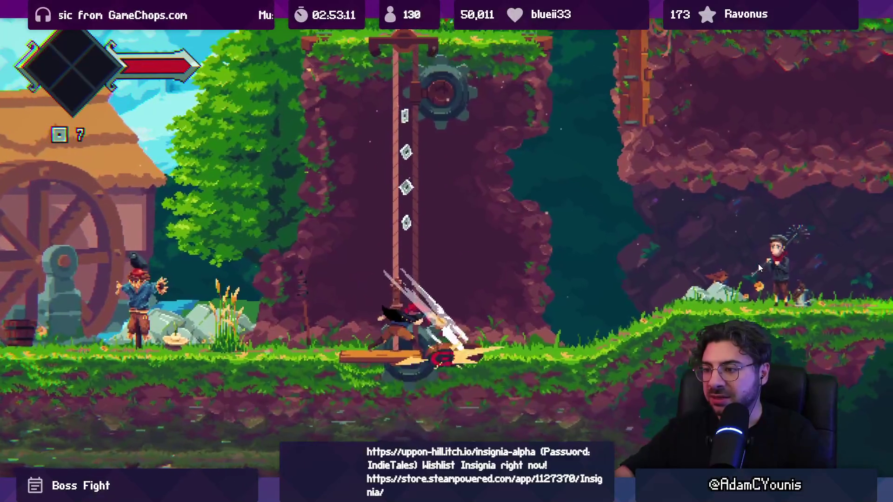
key(Right)
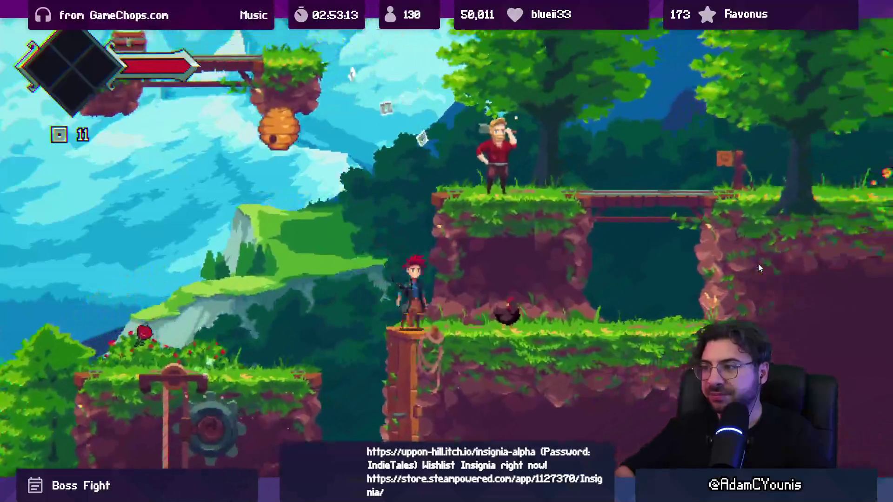
Open the treasure chest, run right past the villagers, and bring up the Journal.
key(Left)
key(space)
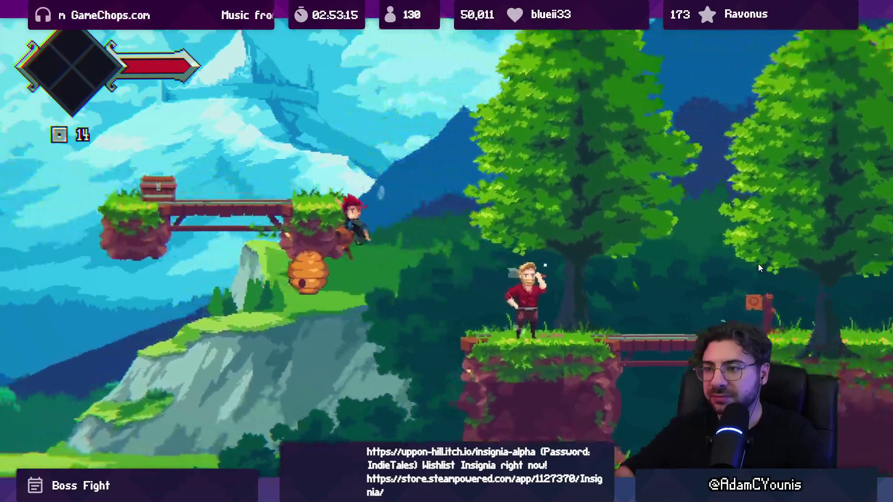
key(s)
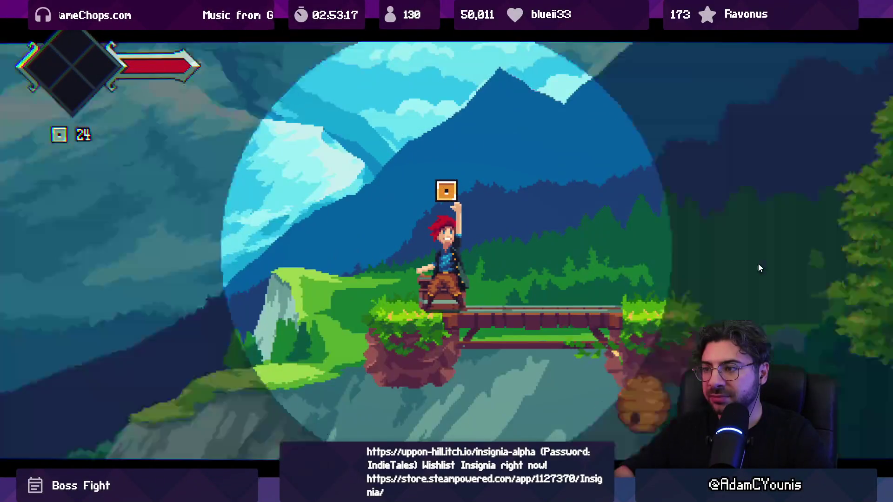
key(Right)
key(space)
key(Right)
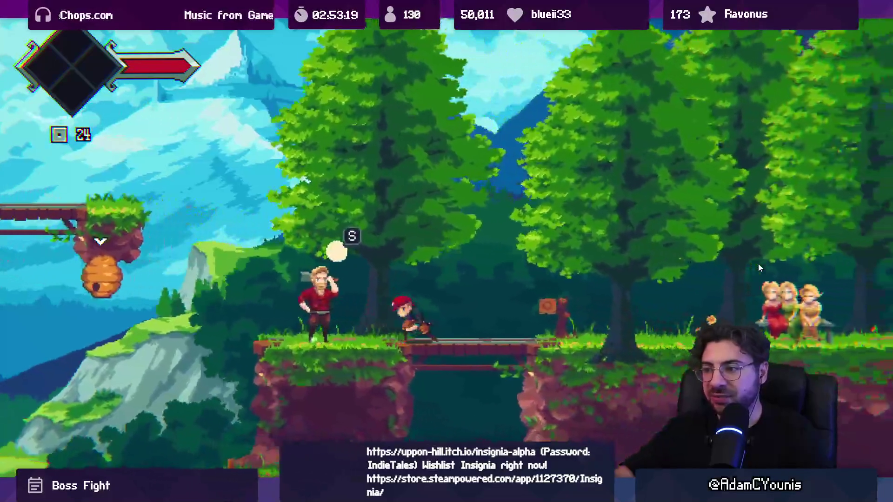
key(Right)
key(space)
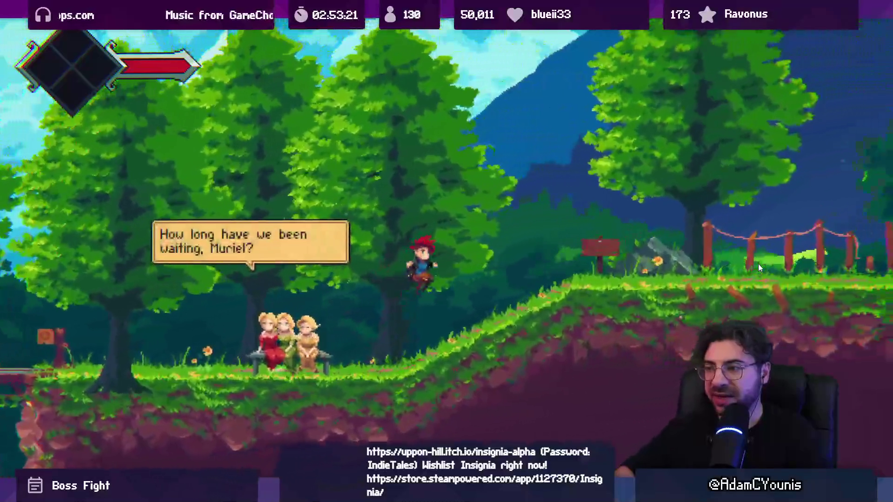
key(Escape)
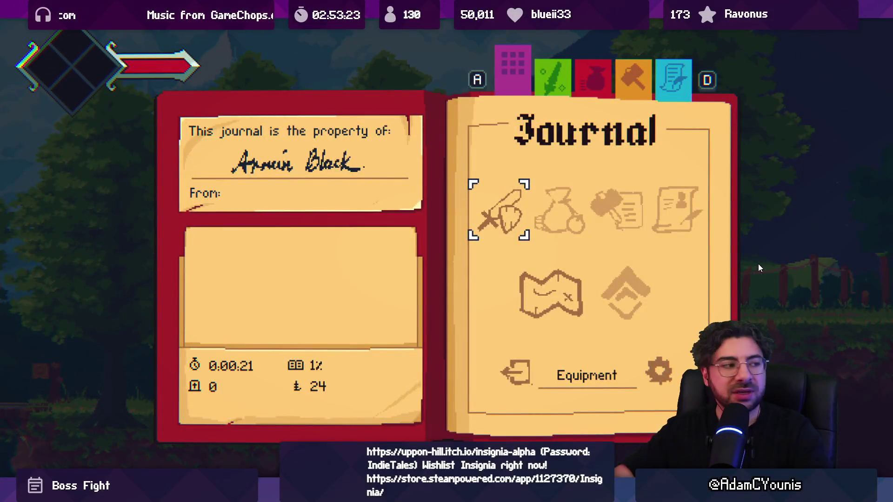
Look at the Journal's Equipment page, then close the Journal.
key(z)
key(z)
key(Escape)
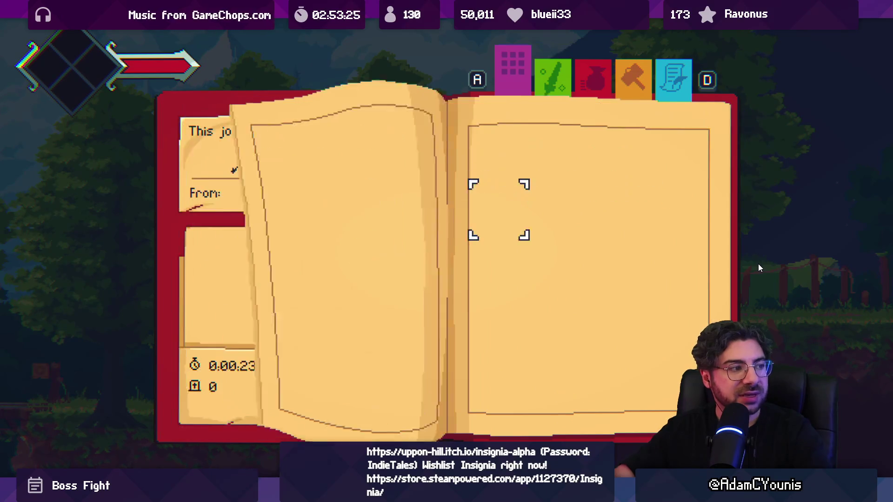
key(Escape)
Run the spawn item command twice from the debug console, then close it.
key(grave)
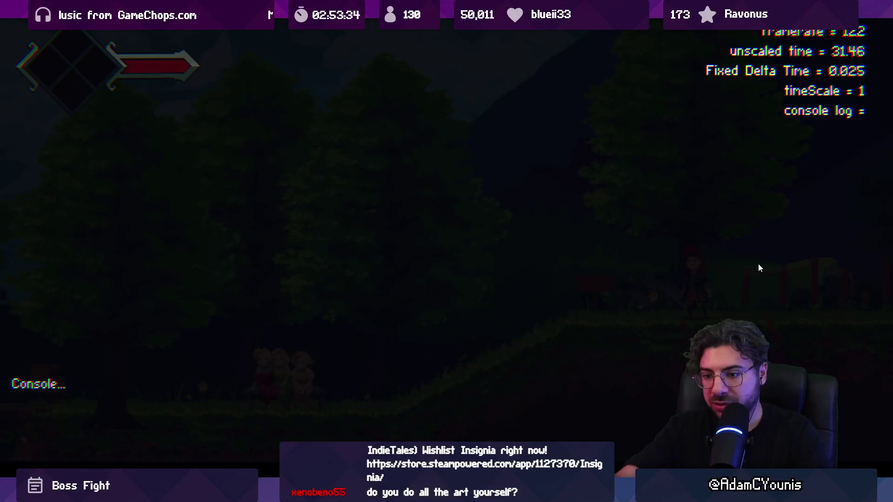
key(Return)
key(grave)
key(grave)
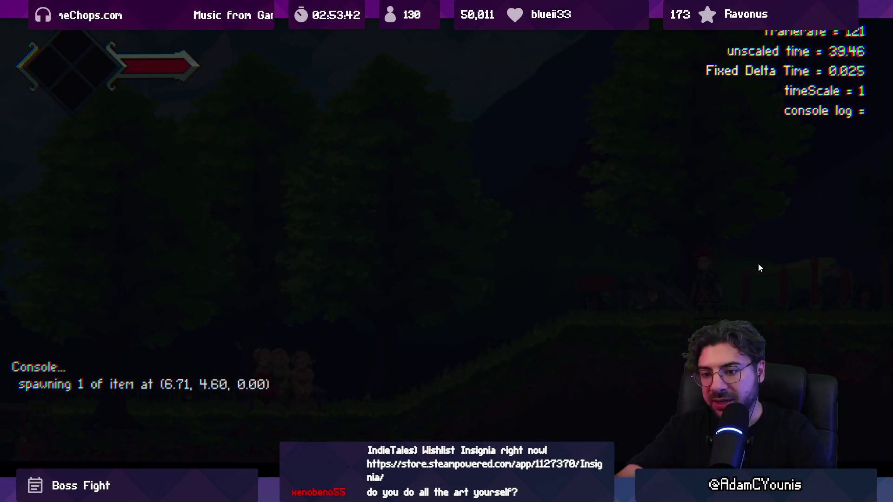
key(Return)
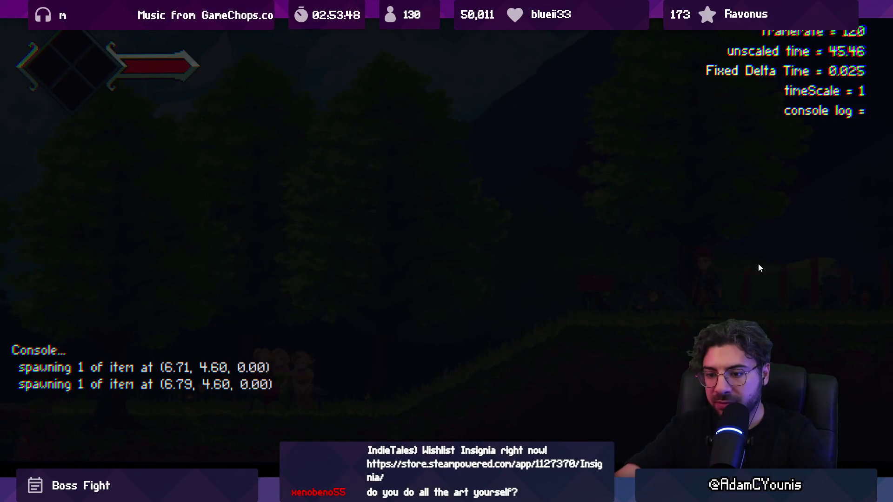
key(grave)
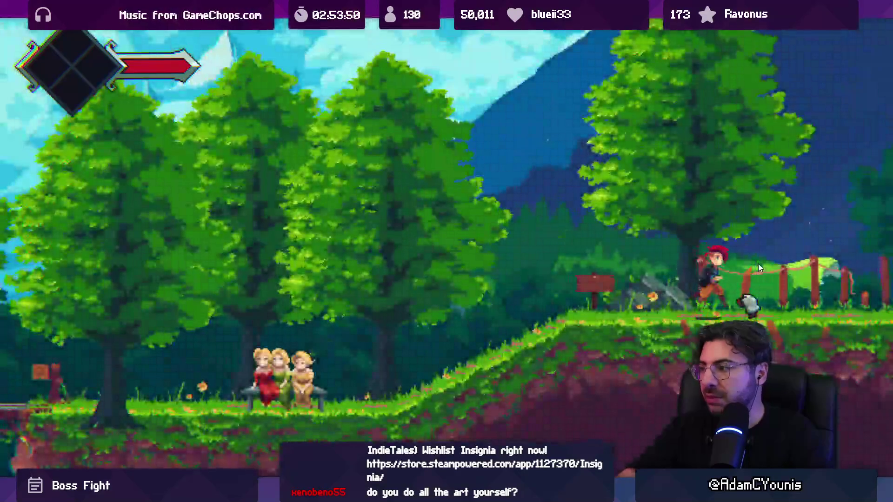
Equip the Iron Pauldron in the empty accessory slot from the Journal's Equipment page.
key(Escape)
key(z)
key(Down)
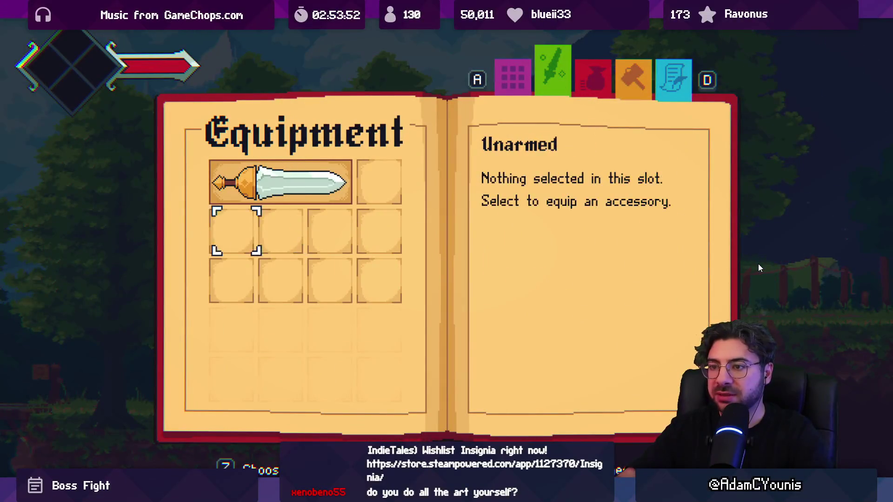
key(z)
key(Down)
key(z)
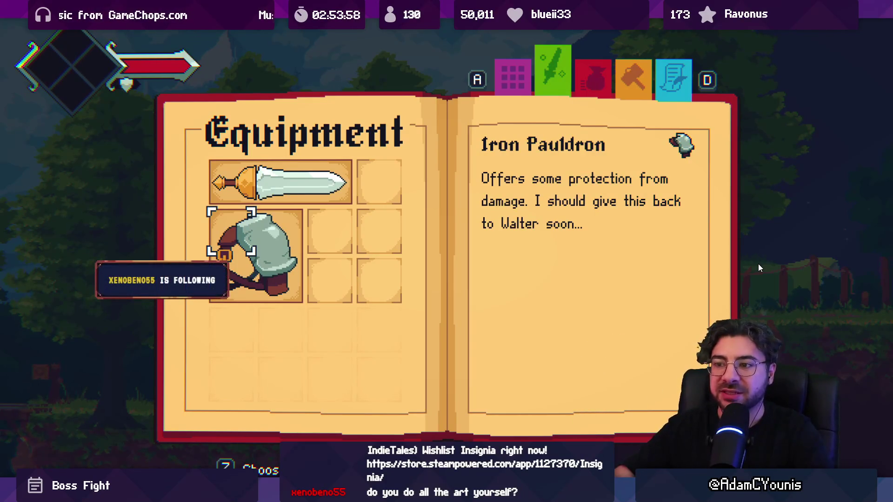
key(x)
key(Escape)
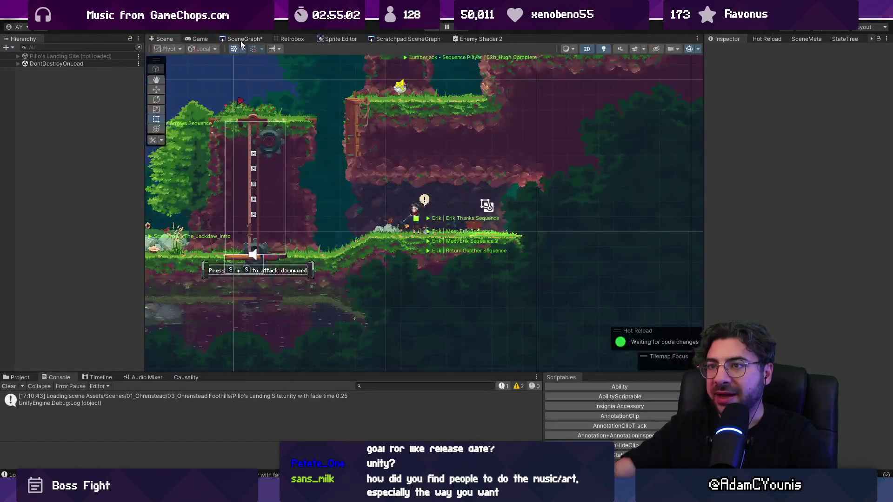
Stop the game and load Ohrenstead Excavation Entrance from the scene graph.
click(241, 40)
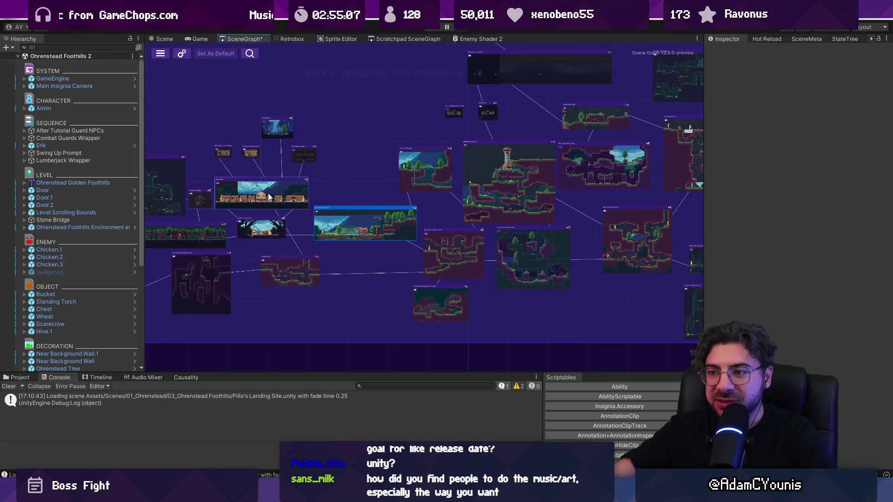
scroll(268, 197, up, 5)
drag(259, 190, 396, 195)
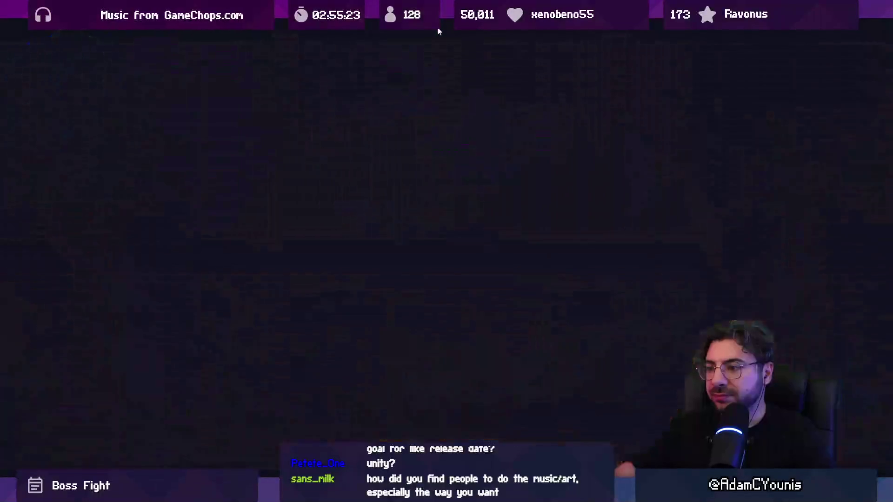
click(438, 31)
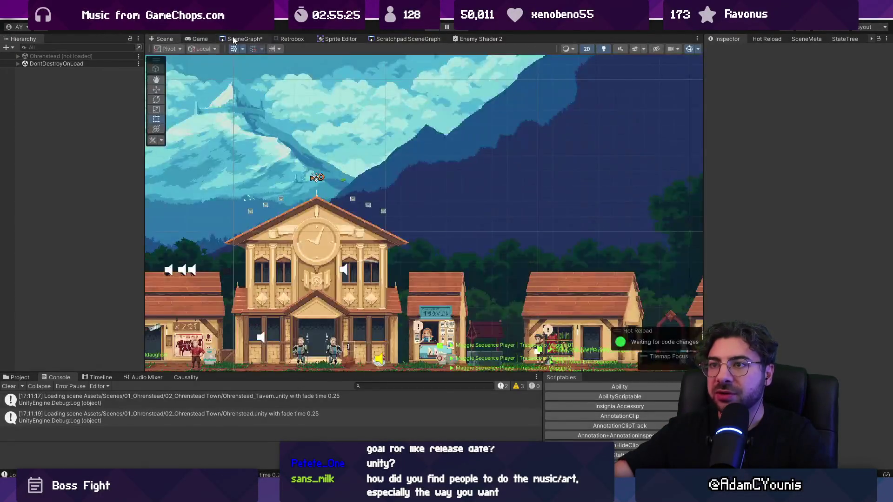
scroll(646, 203, down, 5)
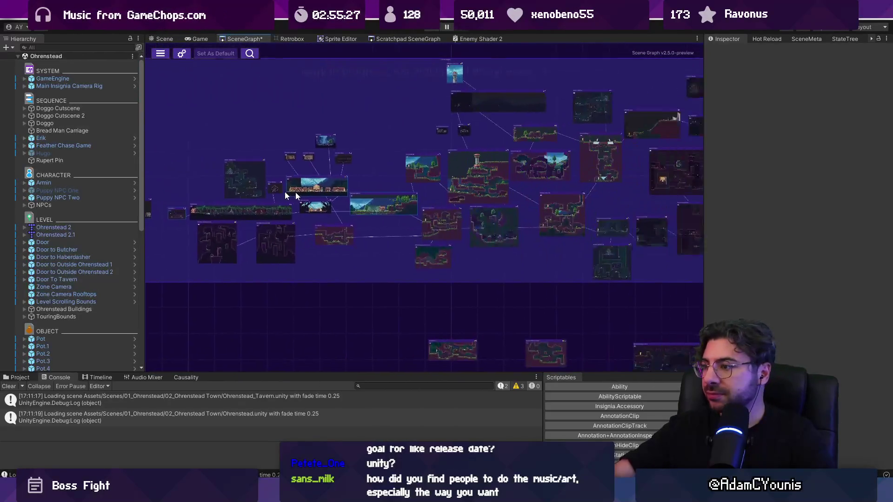
scroll(531, 267, up, 5)
click(470, 115)
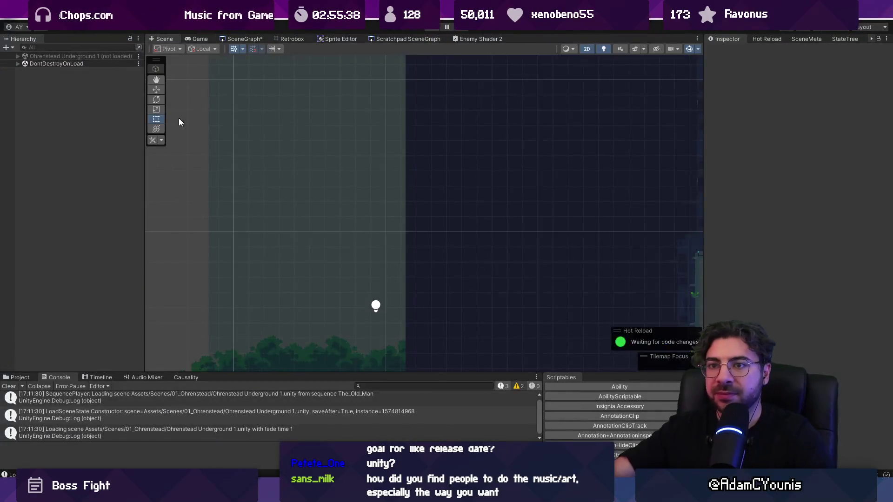
Set GameEngine's Progress State to Demo - Part 2 and test-play the scene.
click(87, 80)
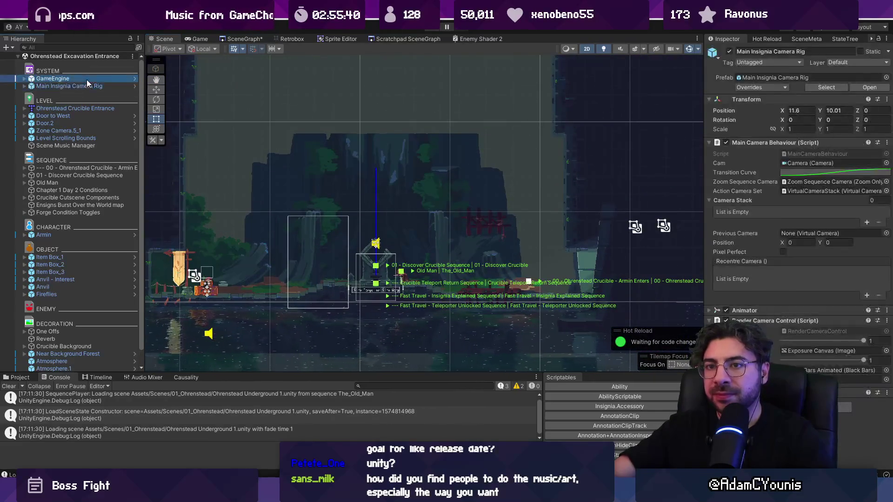
click(881, 163)
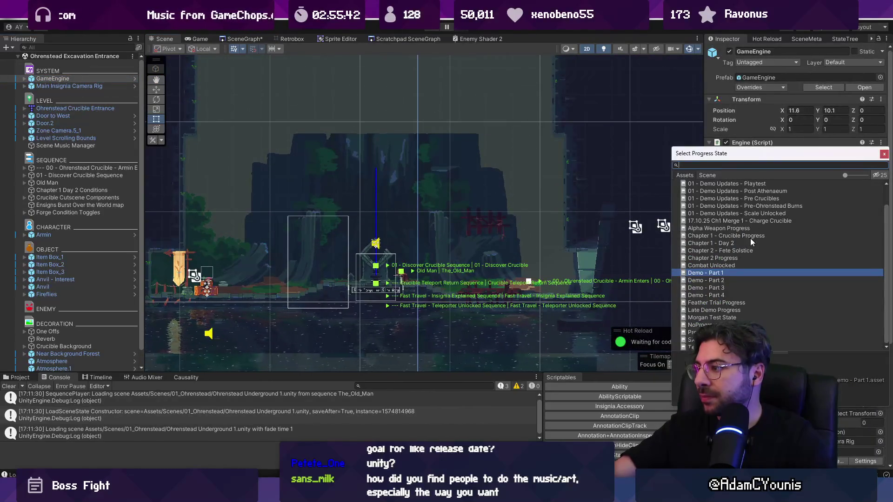
double_click(724, 281)
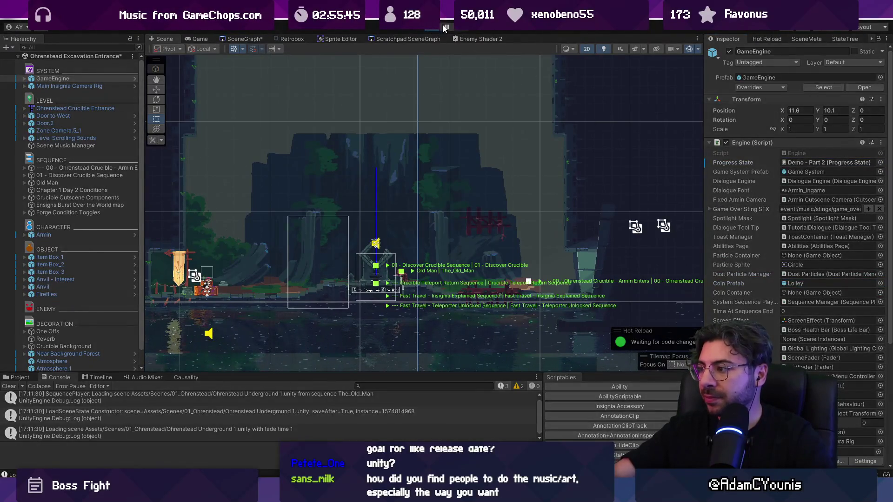
click(445, 28)
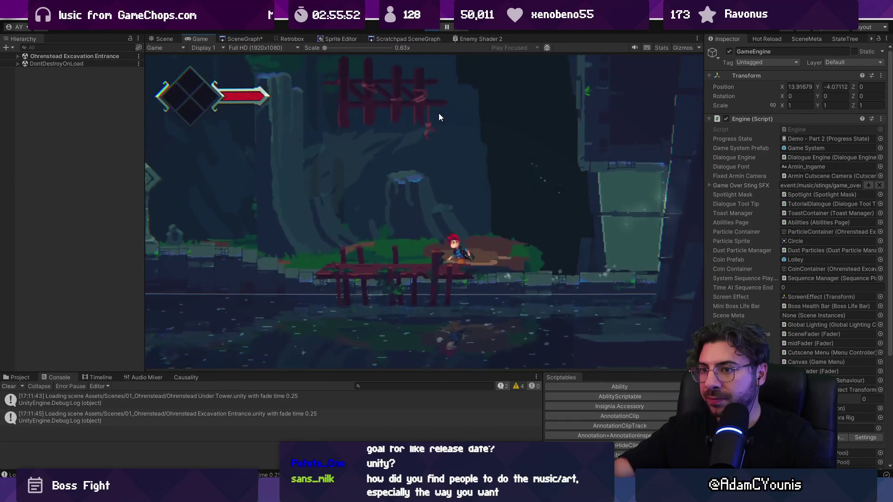
key(ctrl+p)
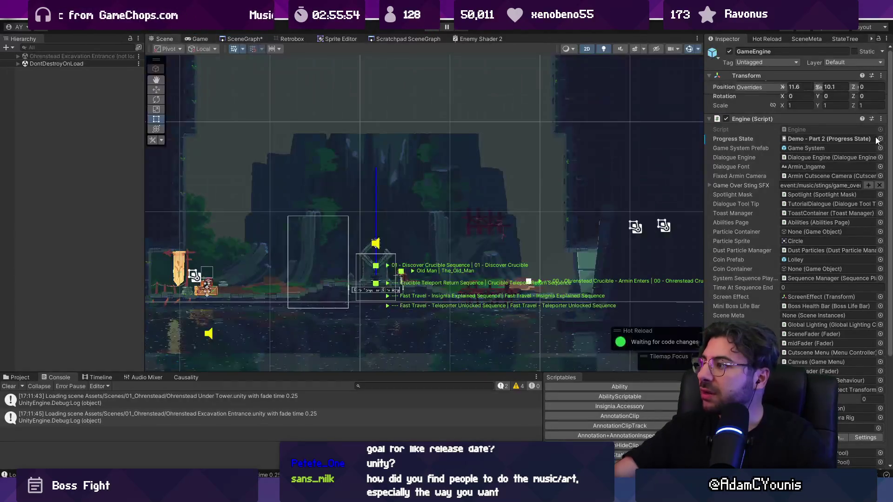
Change the Progress State to Demo - Part 3 and play again.
click(880, 162)
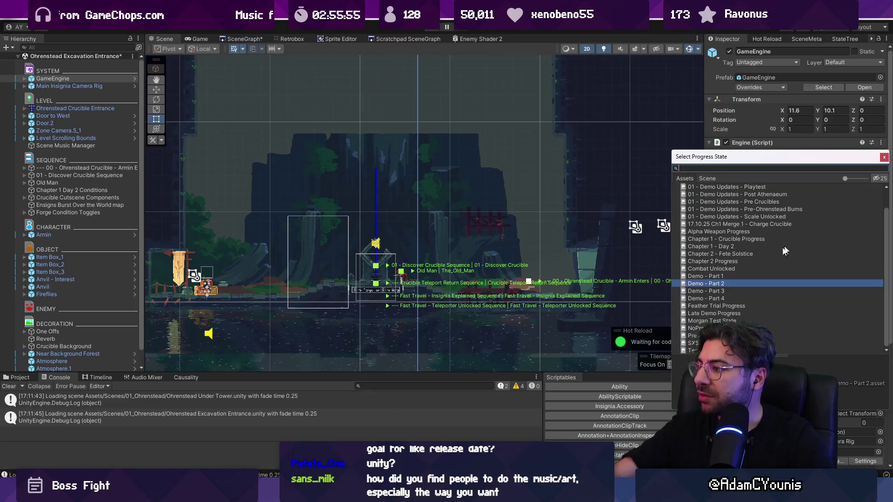
double_click(731, 291)
key(ctrl+p)
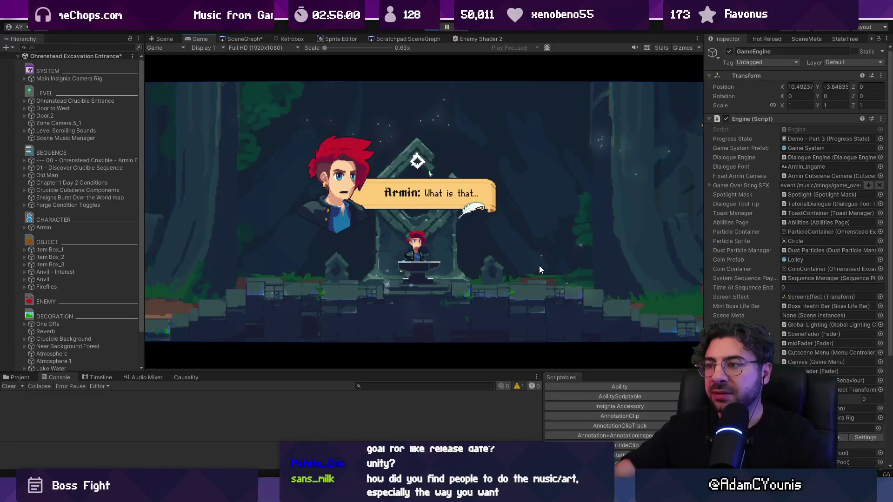
Run the game full-screen and skip Armin's shrine dialogue to reach the Scale Ensign card.
key(F11)
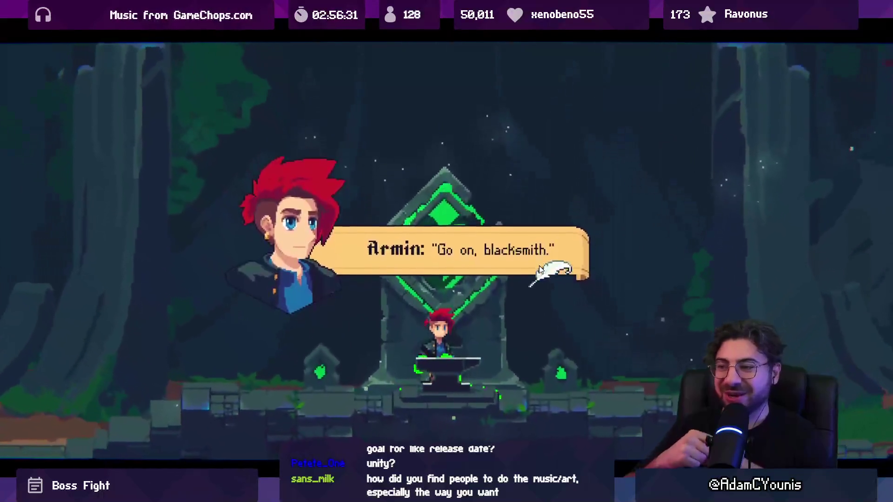
key(space)
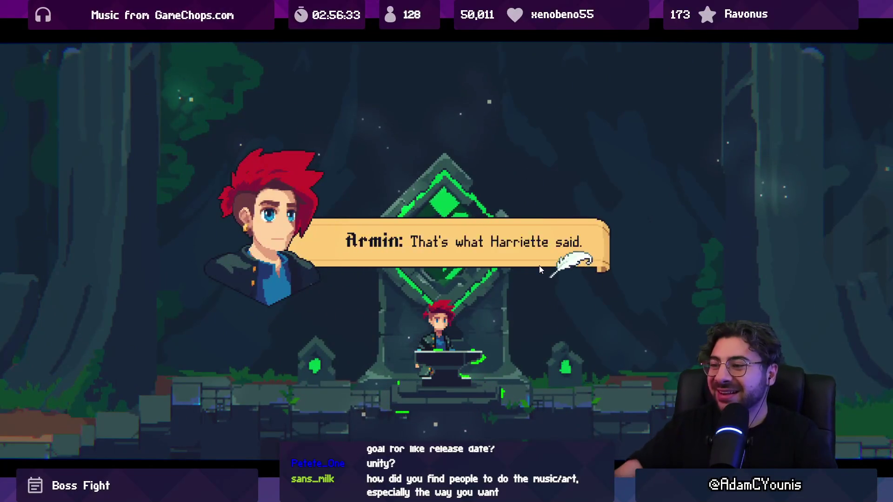
key(space)
key(space)
key(space)
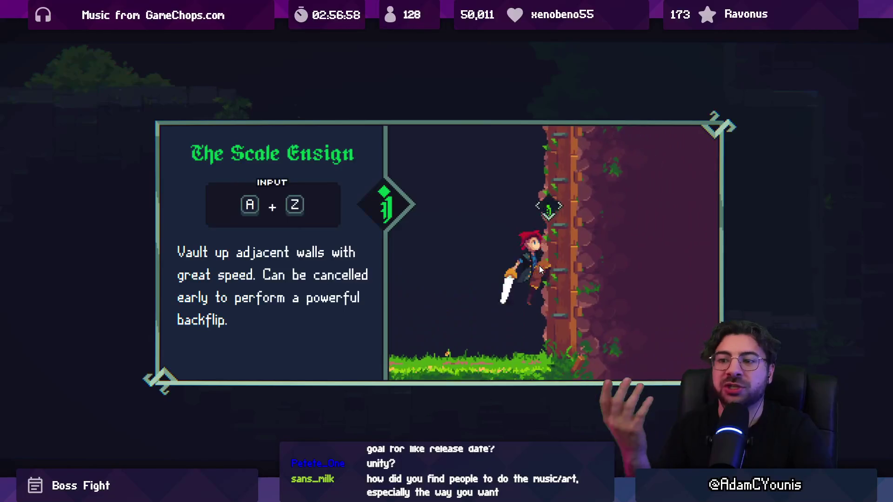
Dismiss the tutorial card, slash the plants and climb the vine, then drop into the room below.
key(z)
key(Left)
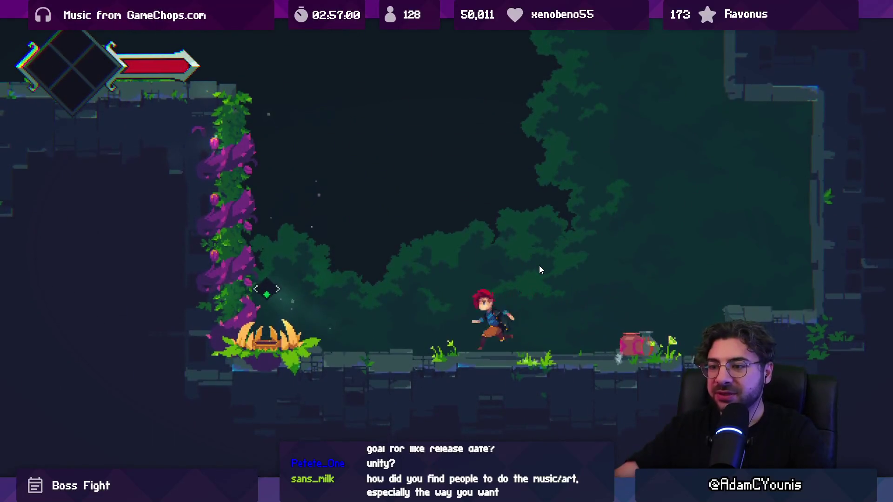
key(x)
key(x)
key(x)
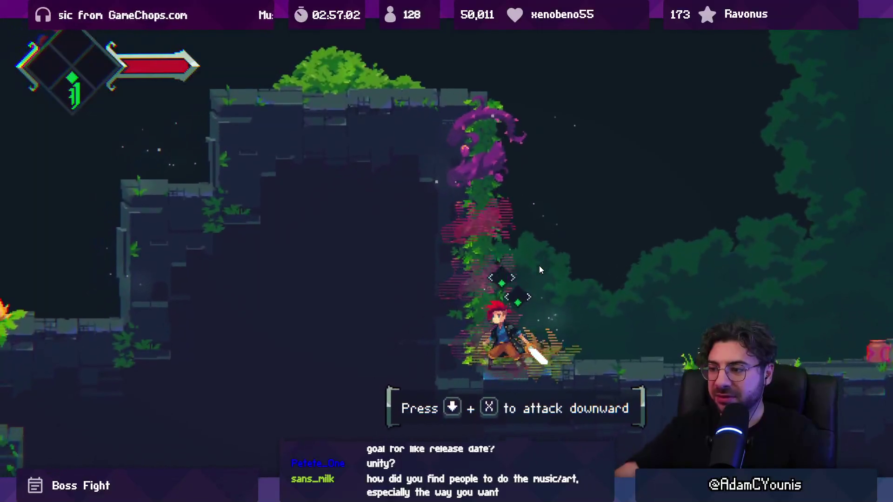
key(Up)
key(z)
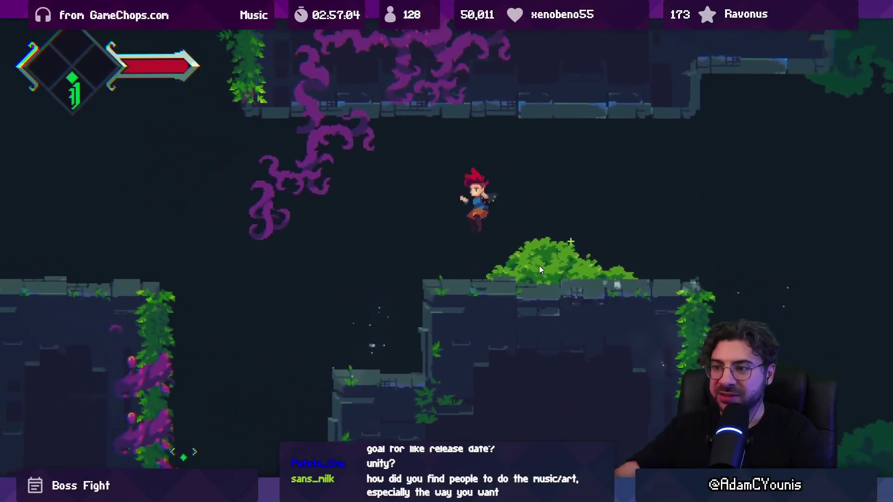
key(Left)
key(x)
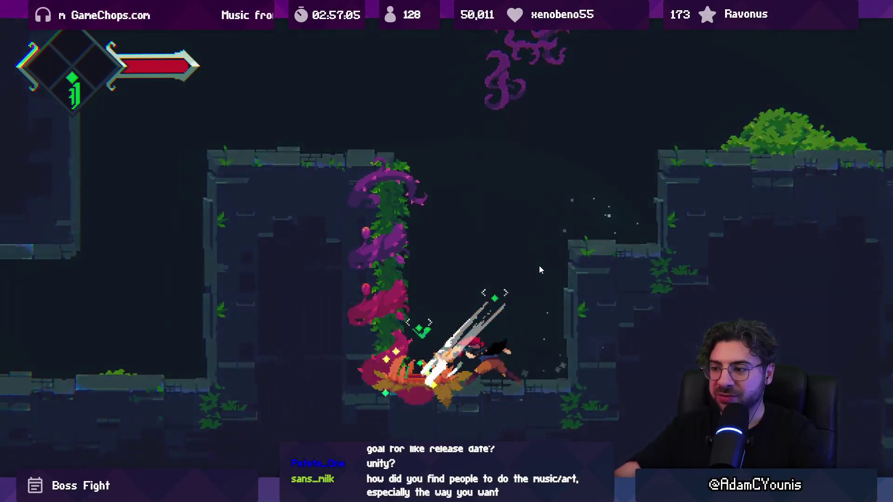
key(Up)
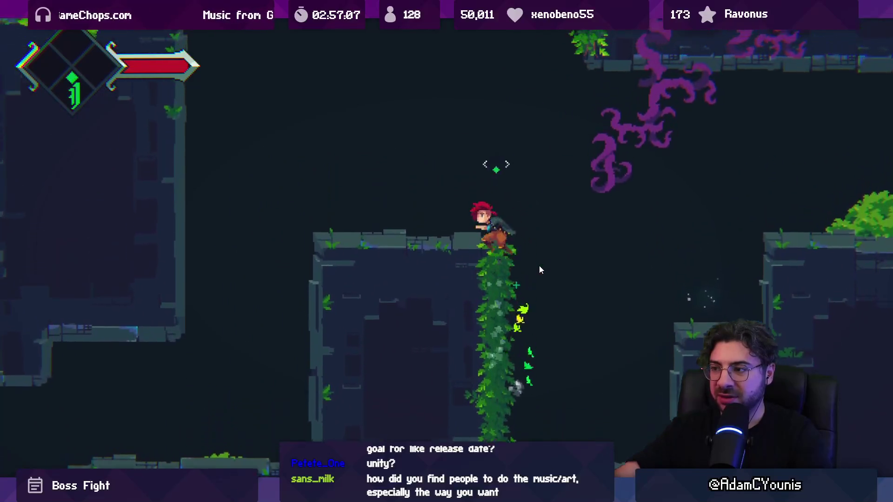
key(z)
key(Right)
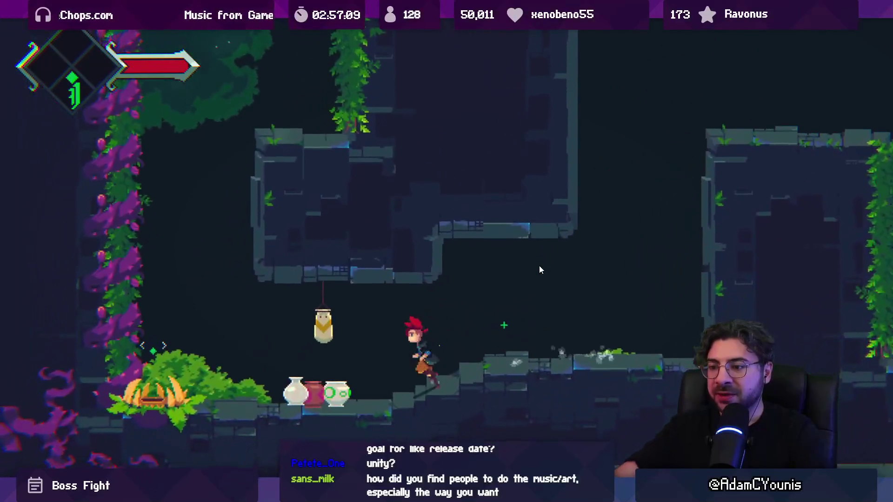
Smash the pots for coins and cheese, then climb the vines and slash the ledge plants.
key(x)
key(Left)
key(z)
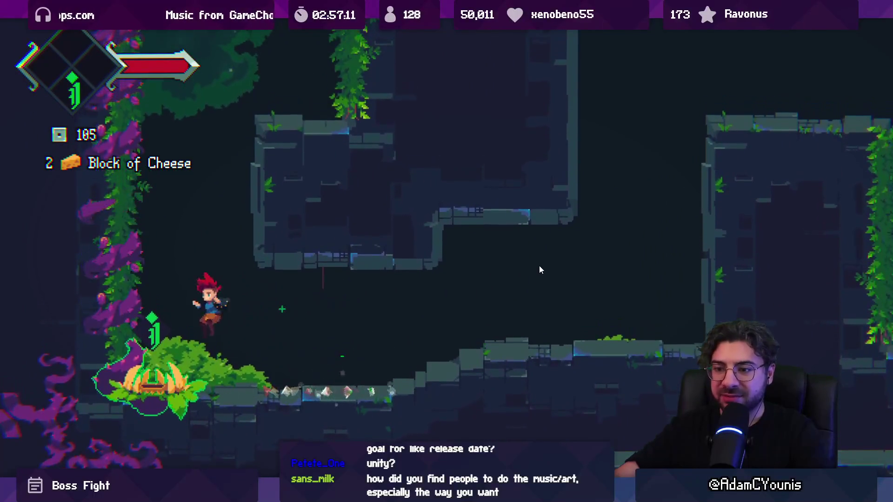
key(x)
key(Up)
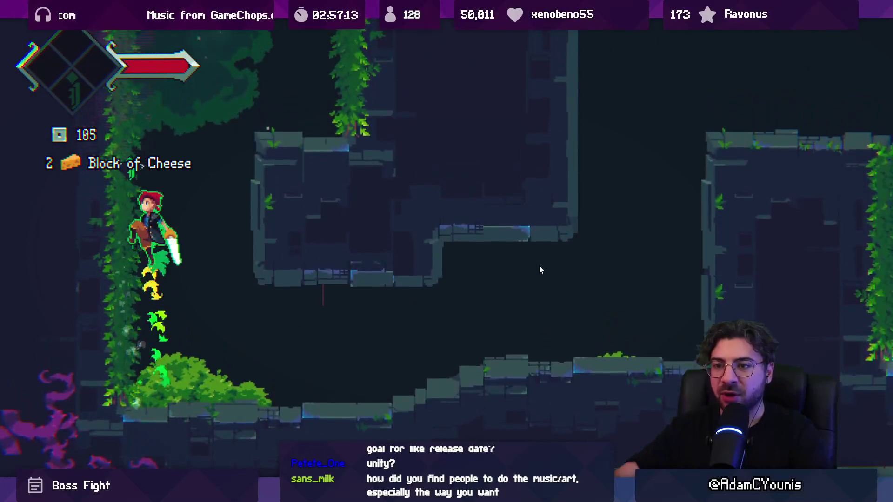
key(Down)
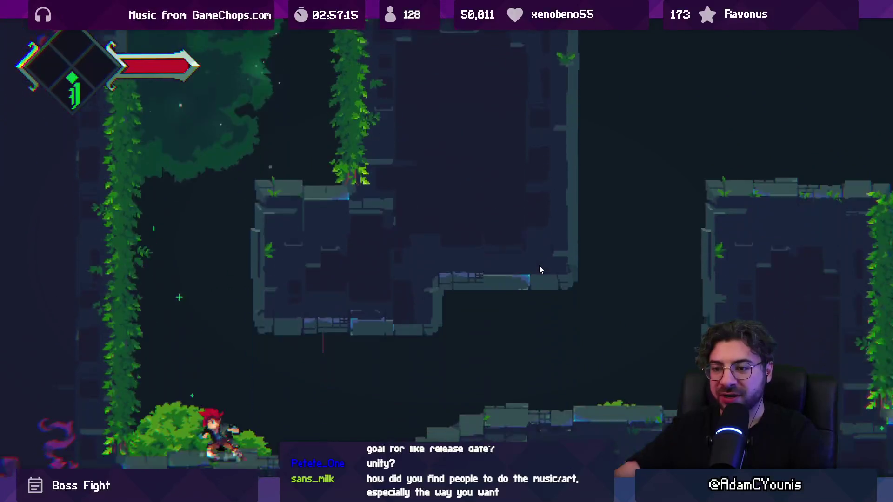
key(Up)
key(x)
key(Right)
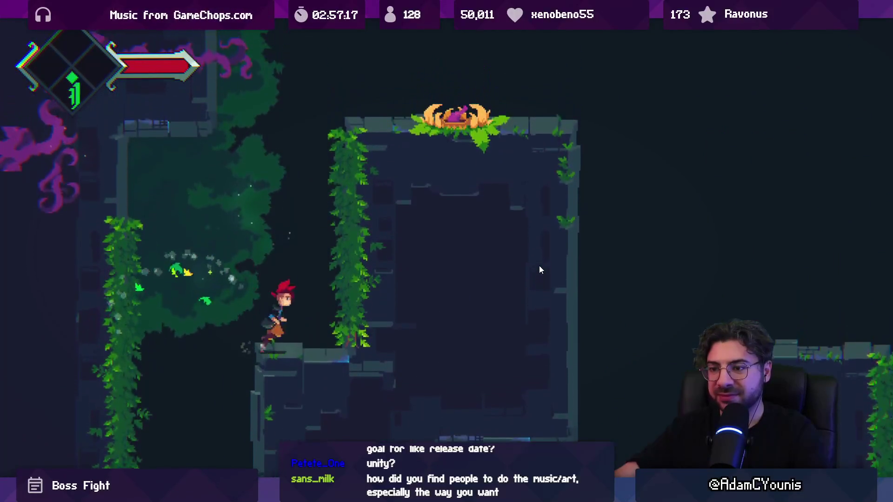
key(Right)
key(Up)
key(x)
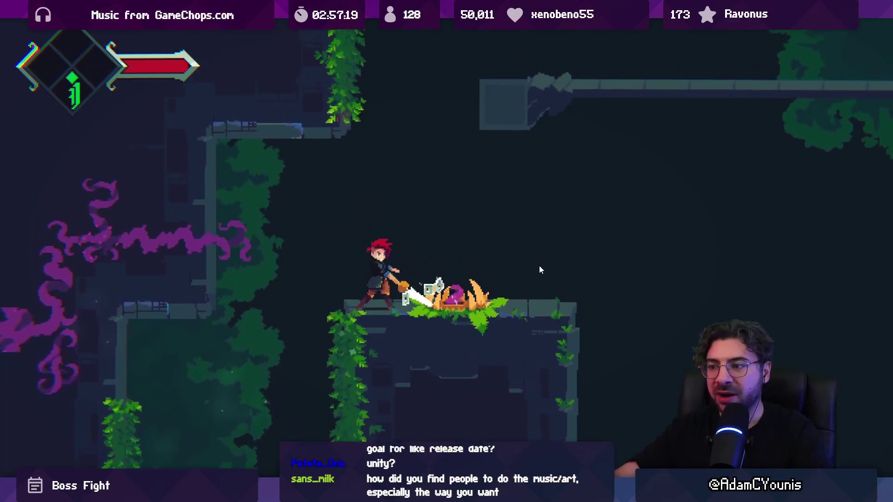
Climb to the upper area, leap onto the stone ledge and step onto the green-rune shrine anvil.
key(Left)
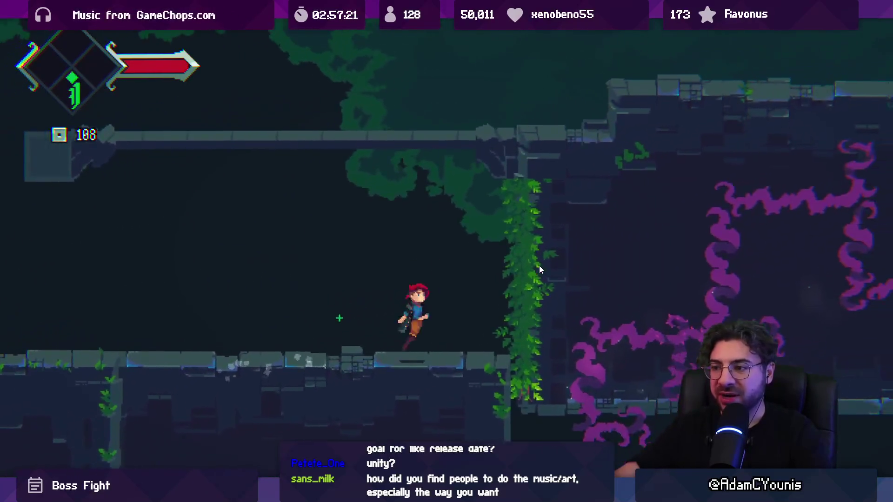
key(Up)
key(x)
key(Left)
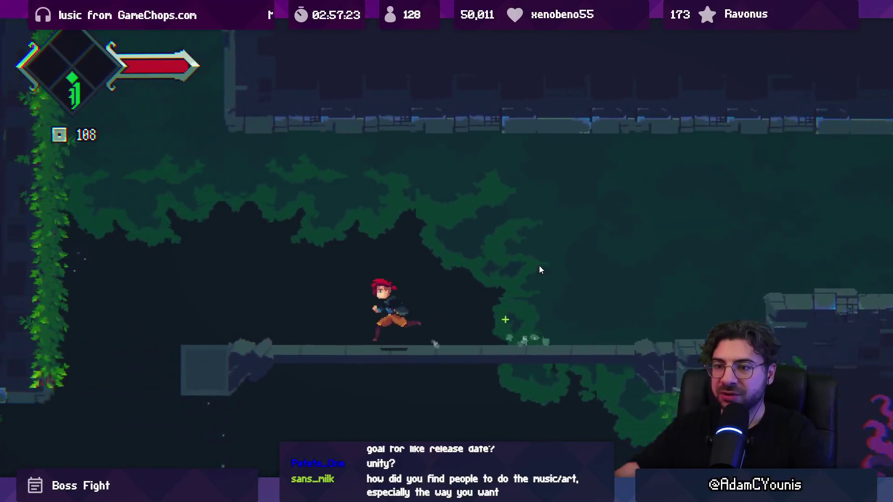
key(Up)
key(x)
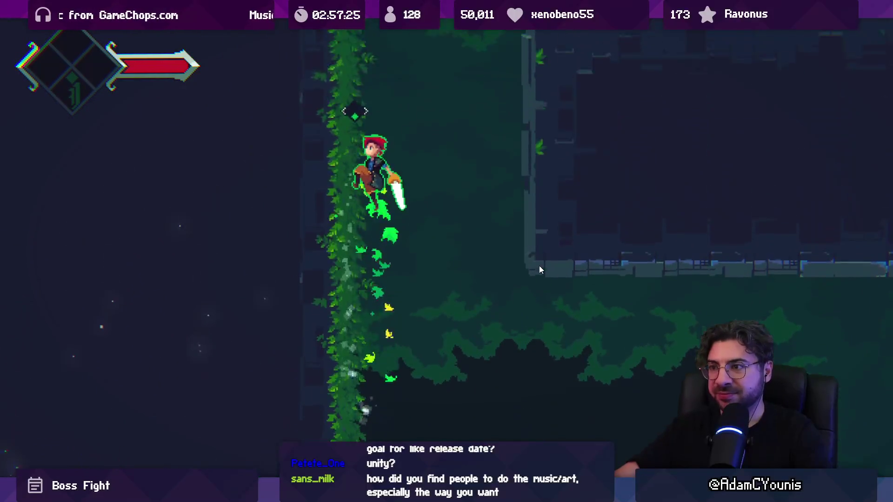
key(x)
key(Right)
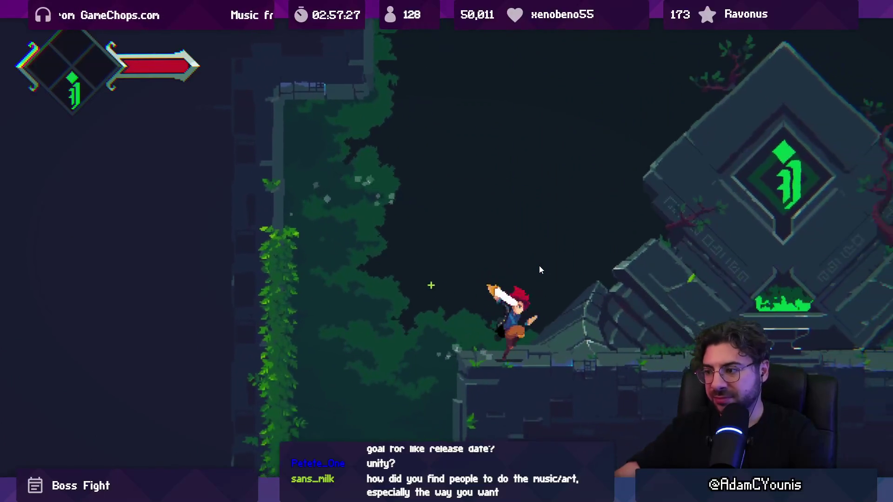
key(Right)
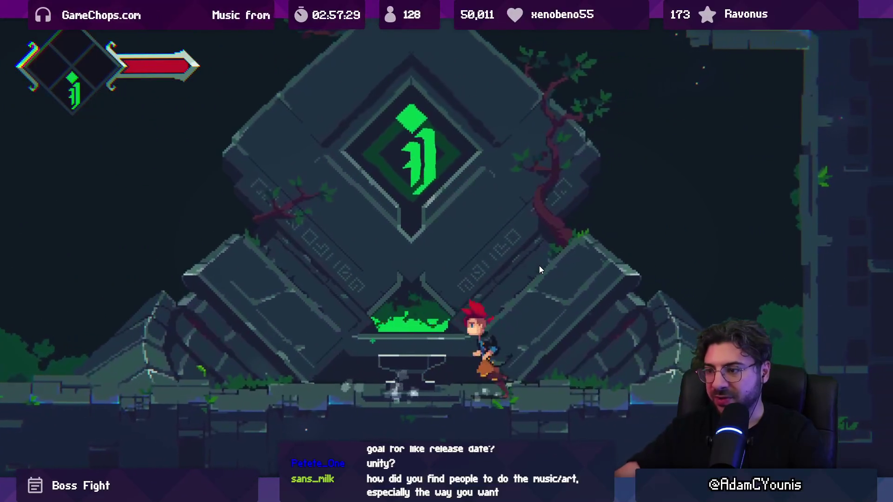
key(Left)
key(Up)
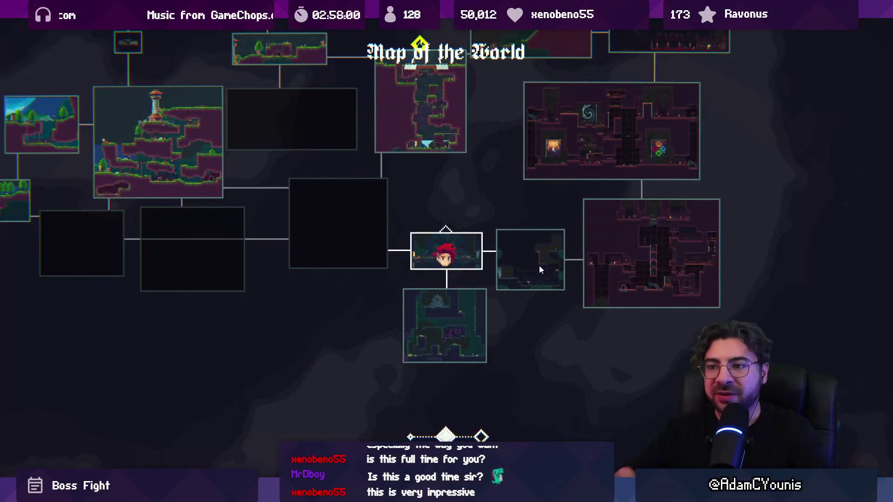
Browse the world map, zooming in and out and settling on mid zoom.
scroll(540, 266, up, 1)
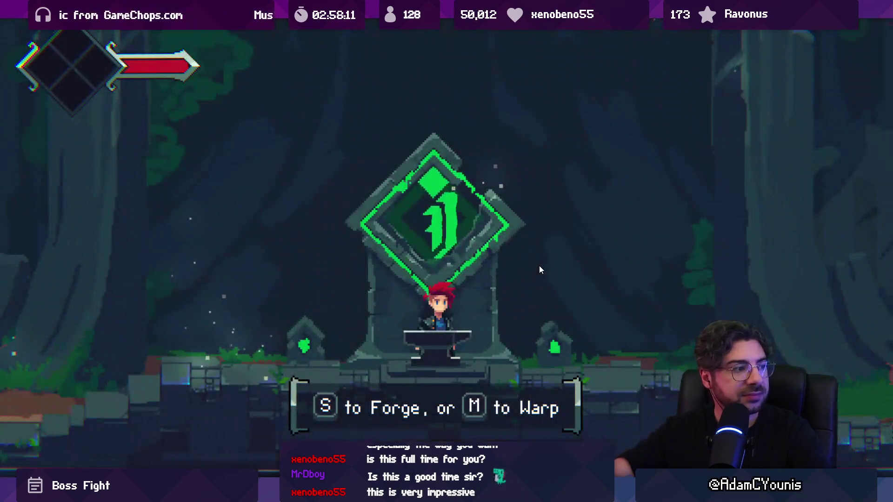
key(Left)
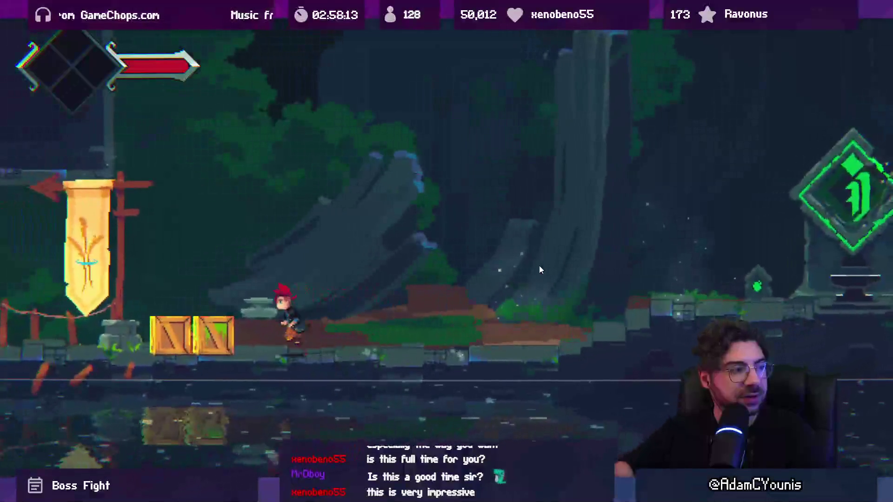
key(m)
key(q)
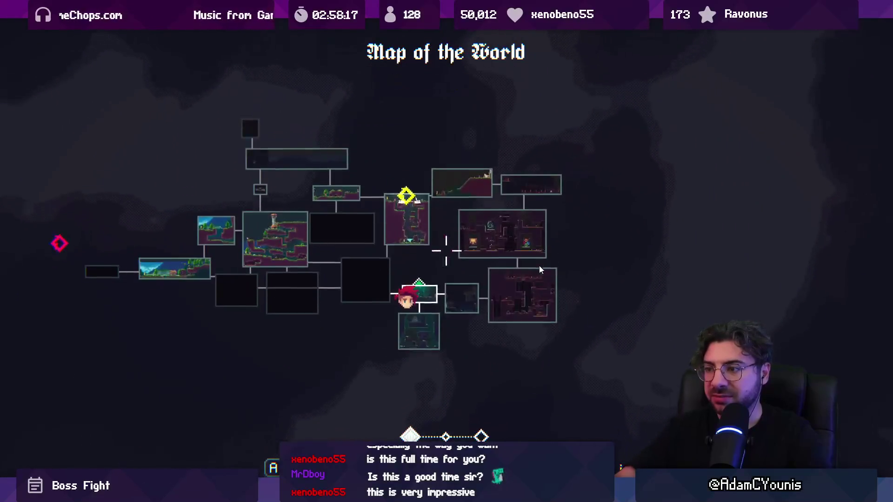
key(e)
key(q)
key(e)
key(e)
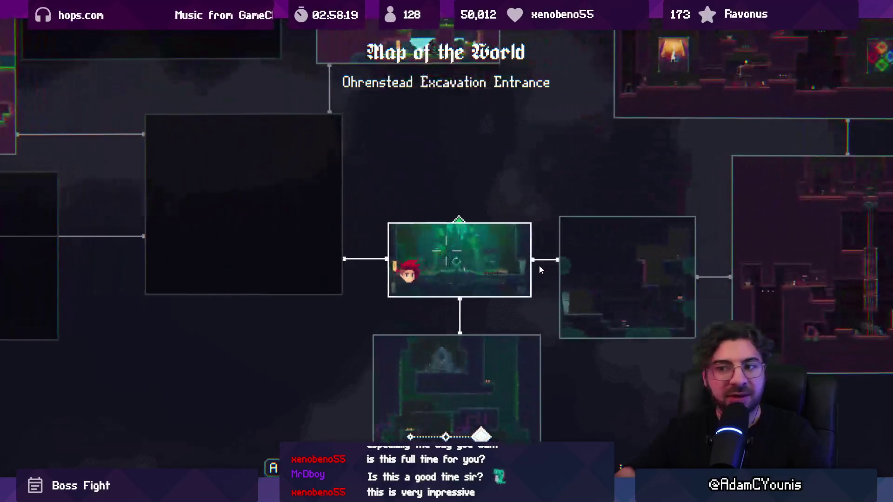
key(q)
key(q)
key(e)
Close the map, run left smashing both wooden crates and leave the area.
key(Escape)
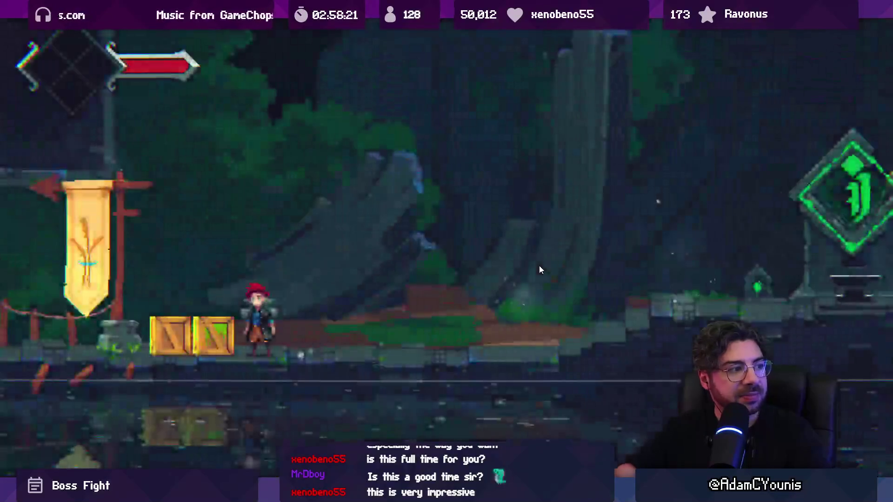
key(Left)
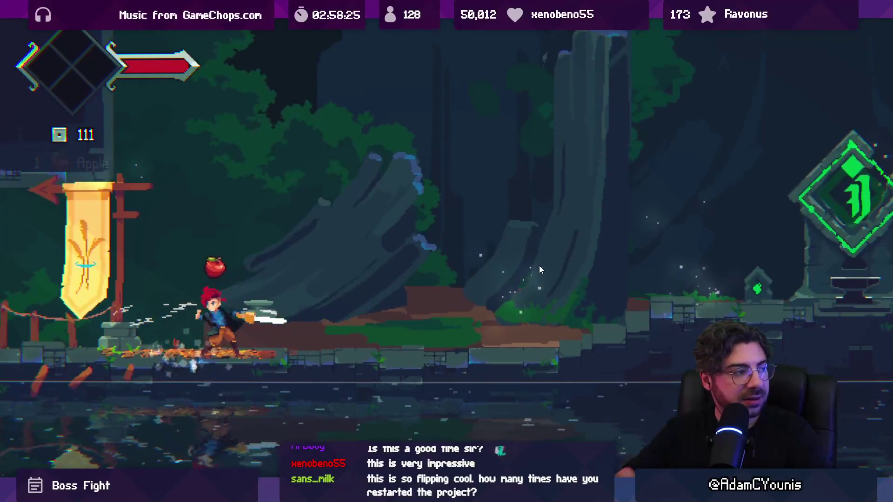
key(Left)
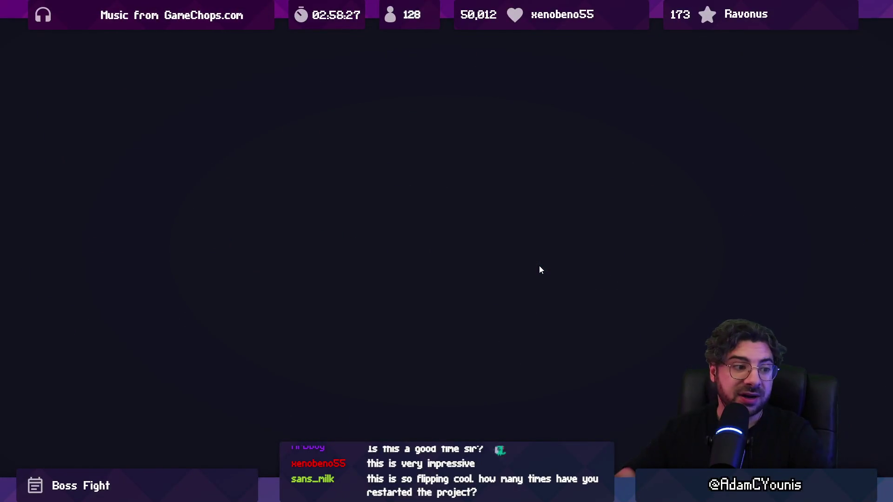
Enter the cave, defeat the burning hedgehog and slash the plant.
key(Right)
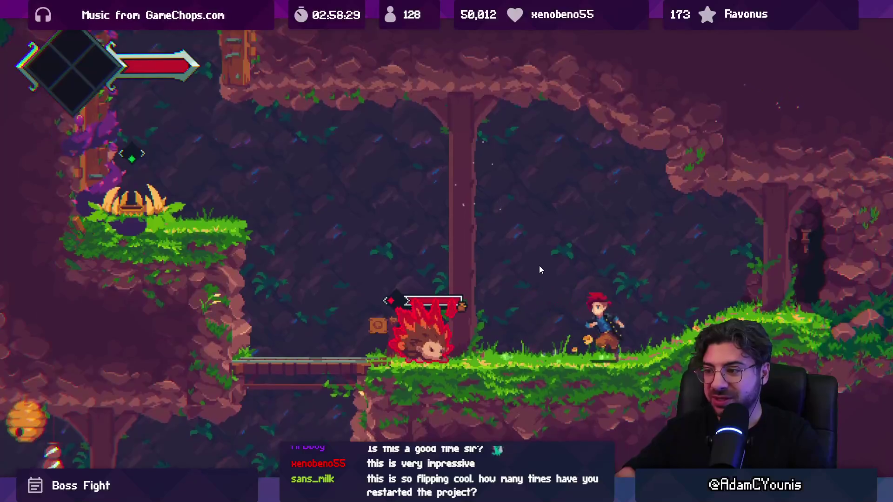
key(Left)
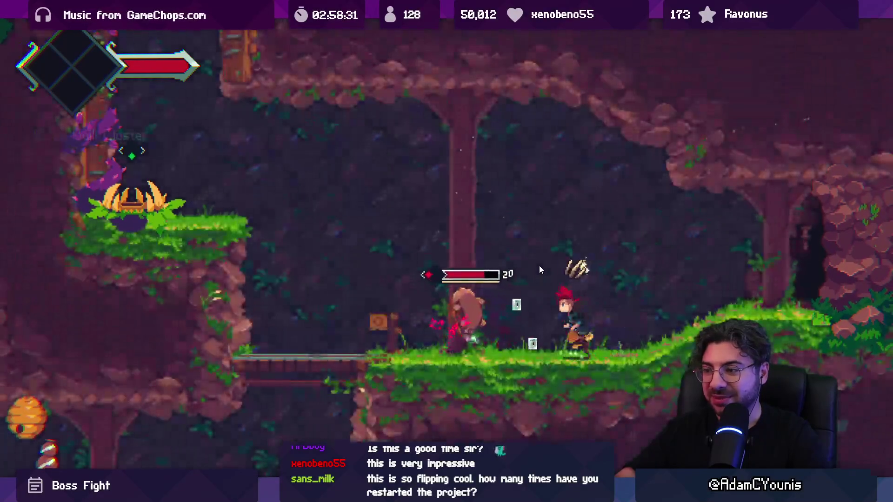
key(Left)
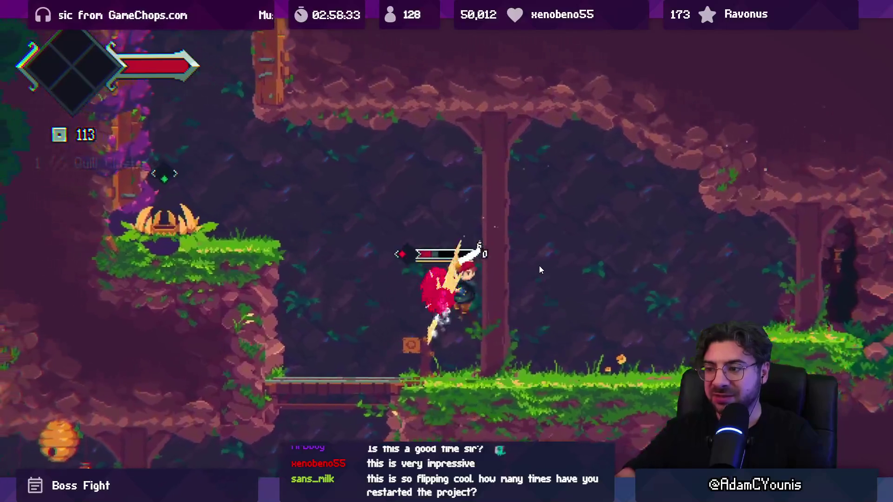
key(Left)
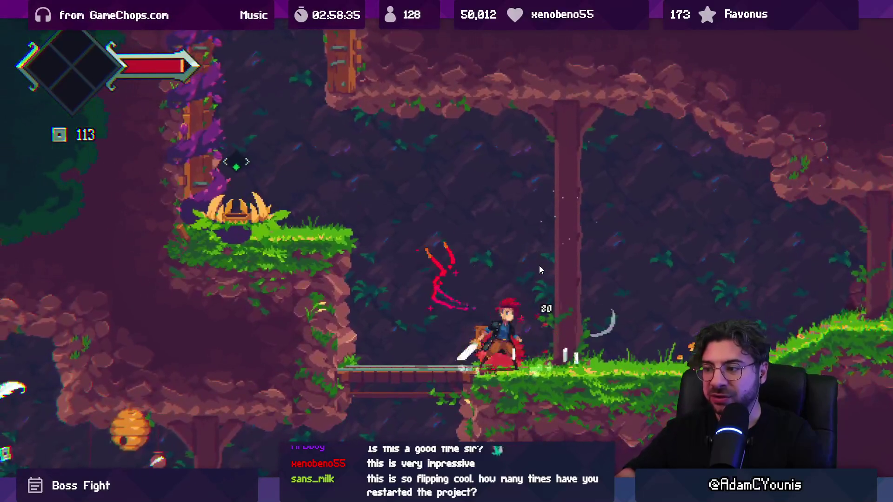
key(Left)
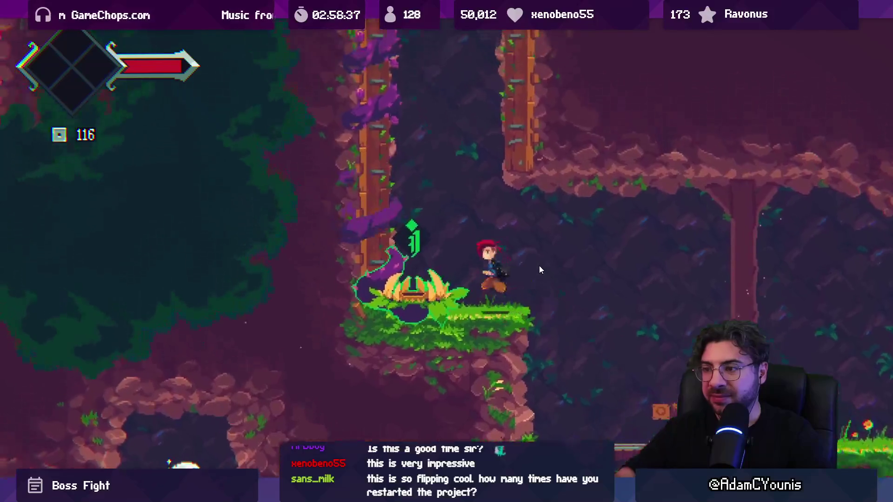
key(x)
Jump up the pillar onto the bridge, attack along it and reach the higher grassy ledge.
key(space)
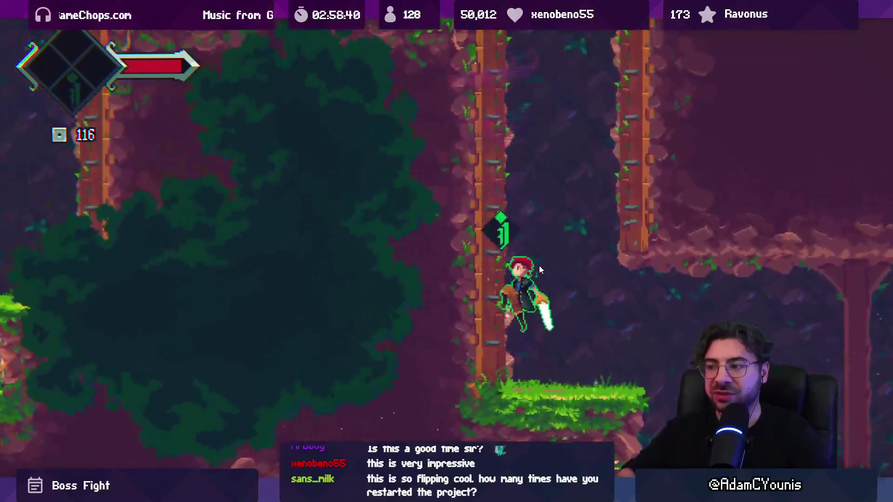
key(space)
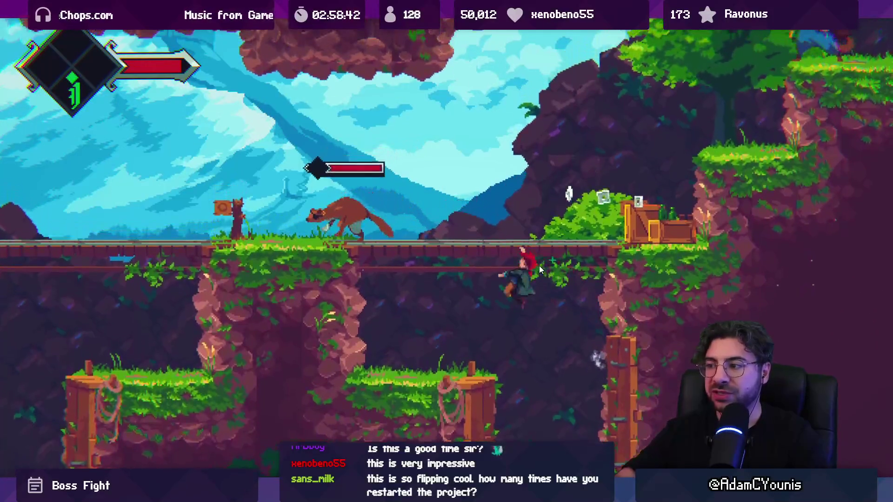
key(space)
key(x)
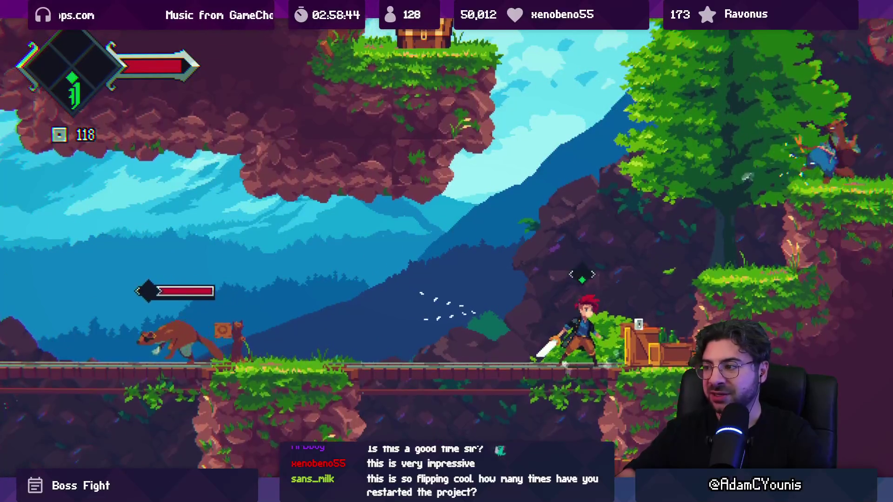
key(x)
key(Right)
key(x)
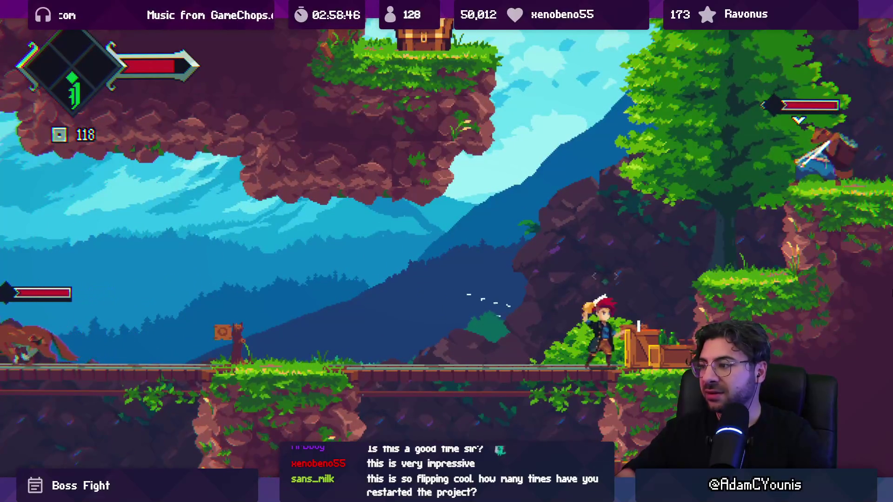
key(x)
key(Right)
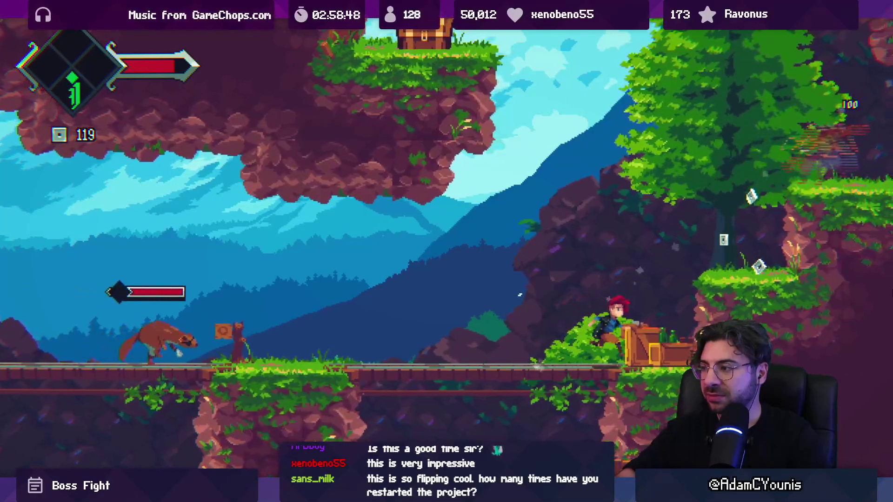
key(space)
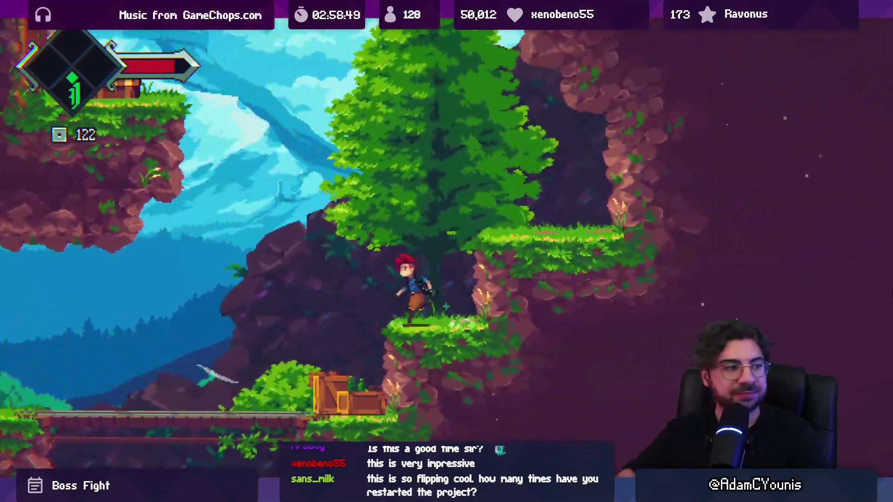
Drop down and fight the fox enemies with ground and mid-air spin slashes.
key(Left)
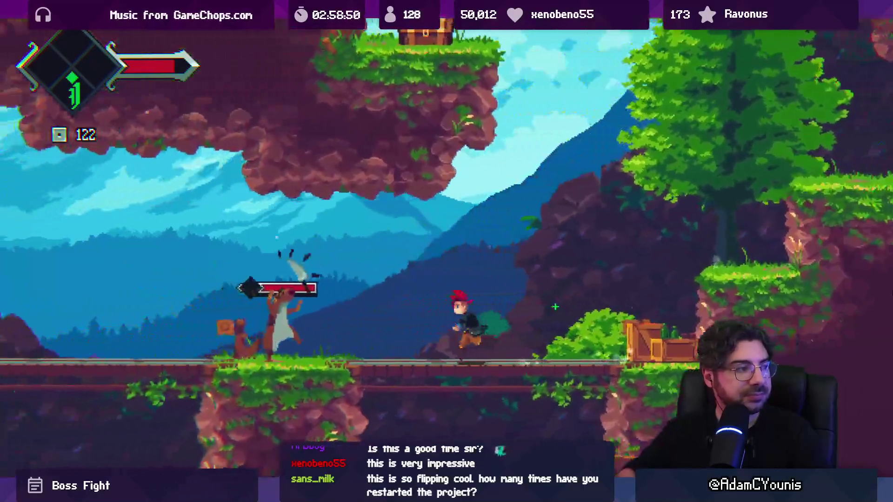
key(x)
key(x)
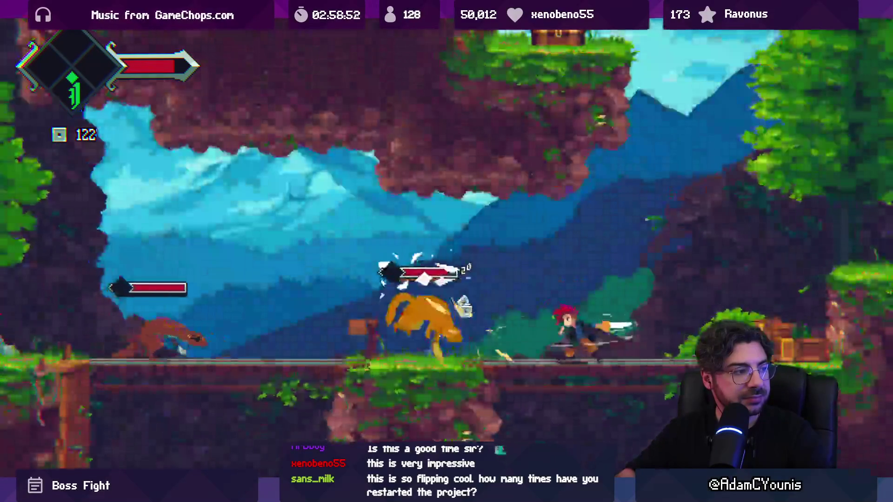
key(x)
key(space)
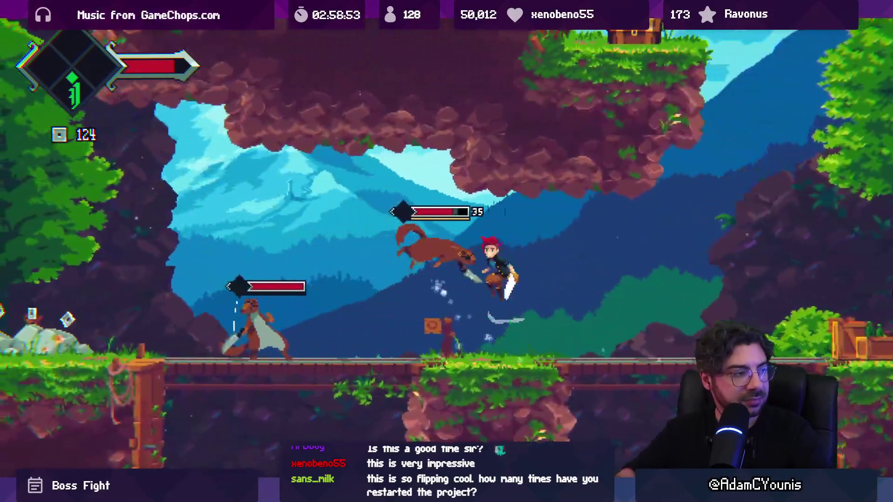
key(x)
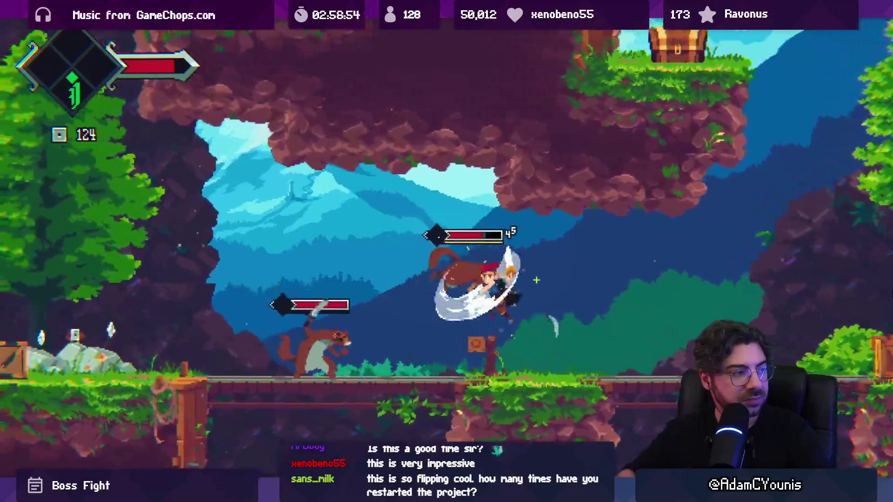
key(x)
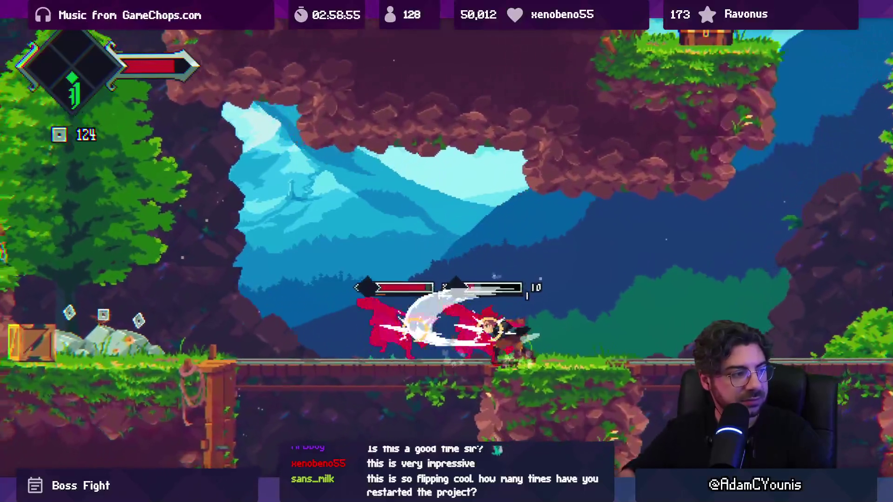
key(x)
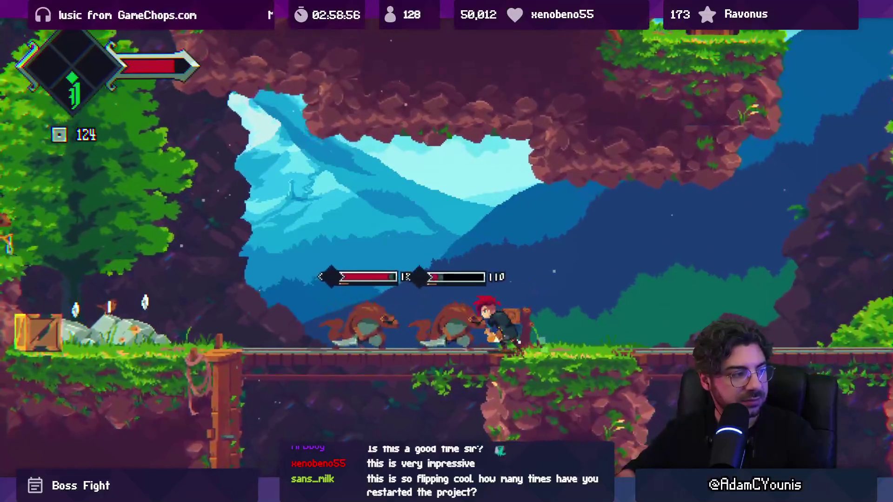
key(Left)
key(x)
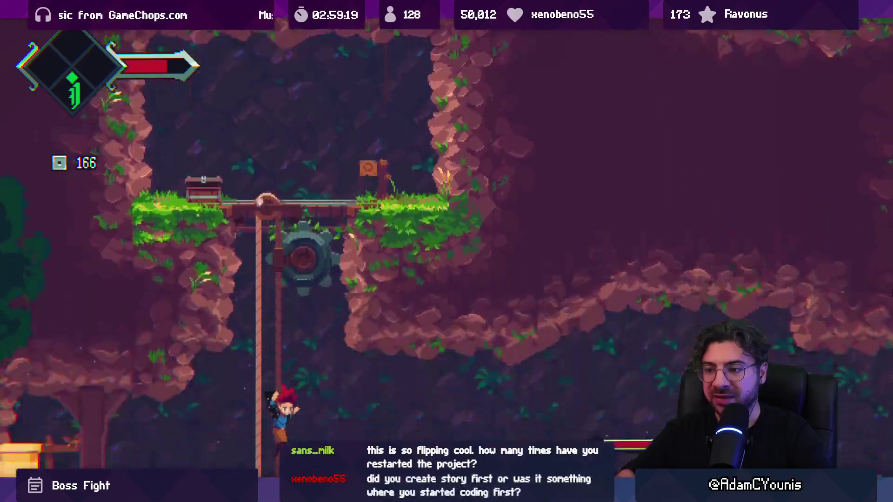
Drop down the shaft, run past the beehive and attack the snake enemy.
key(Right)
key(Right)
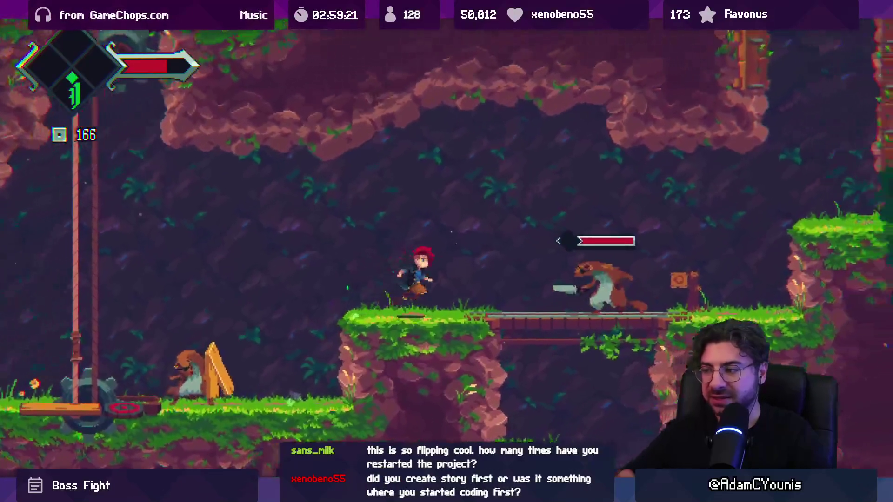
key(Right)
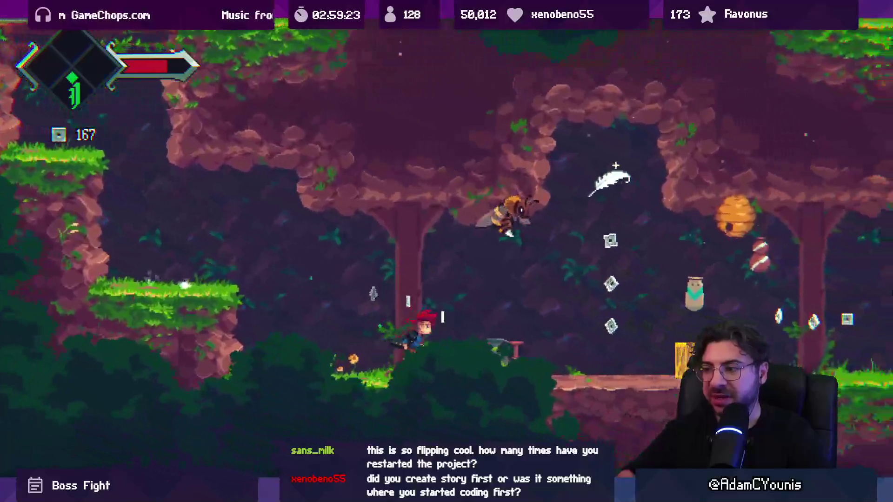
key(Right)
key(x)
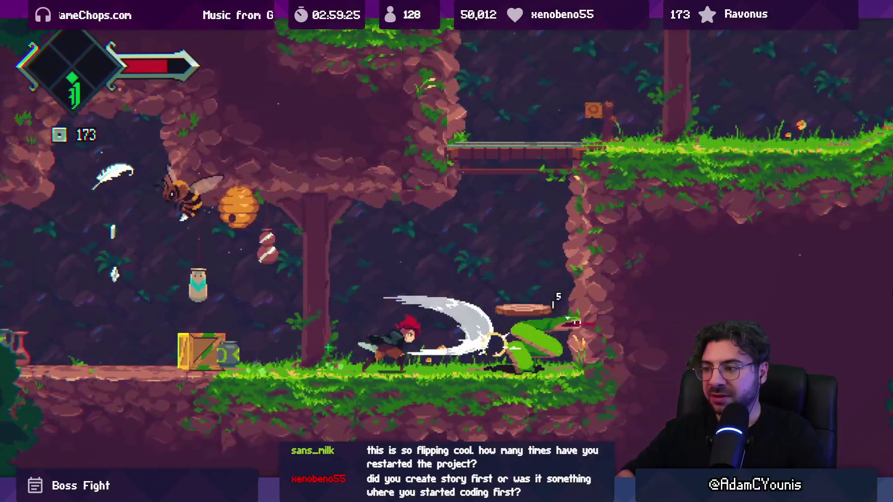
key(Left)
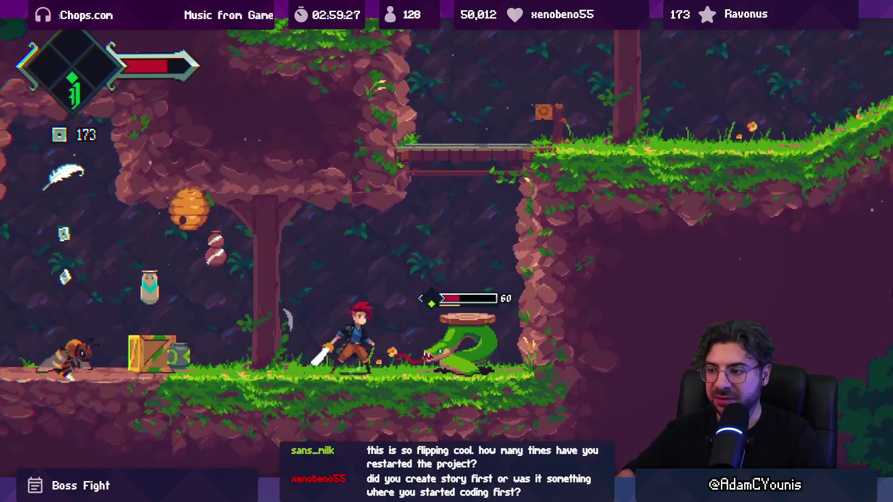
key(x)
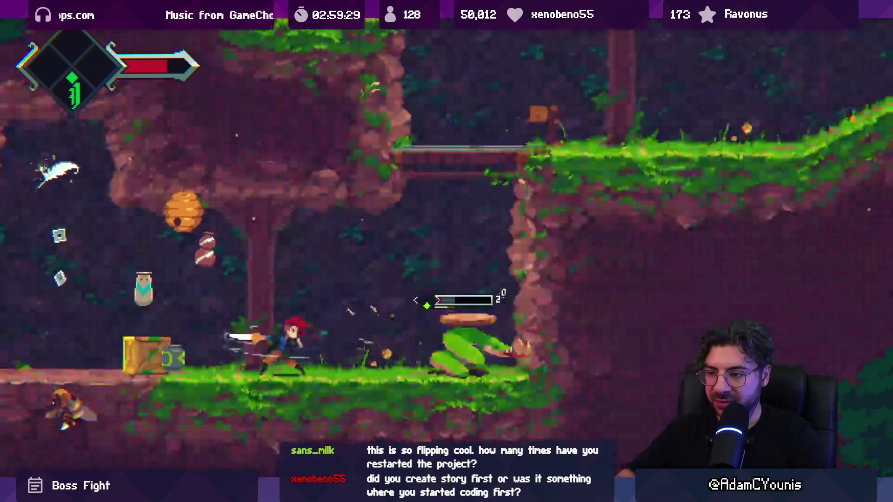
key(x)
Finish the snake fight with jumping slashes, hit the hornet, then exit Play mode with Ctrl+P.
key(Left)
key(z)
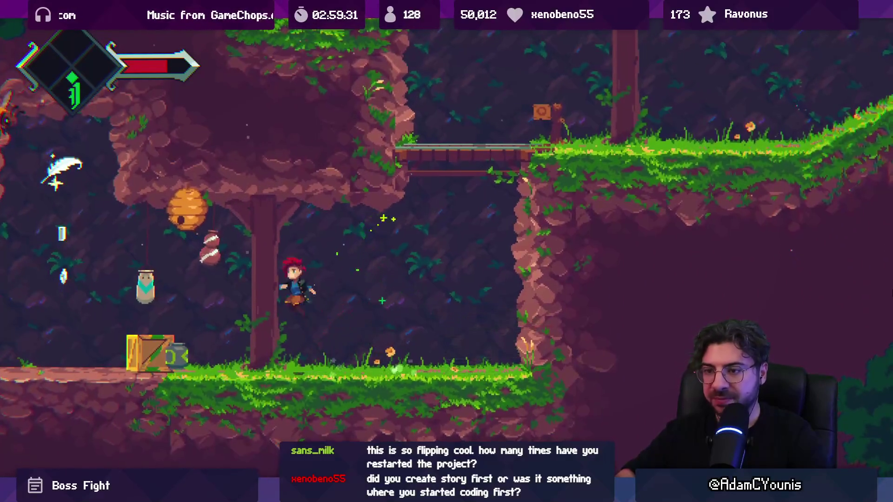
key(x)
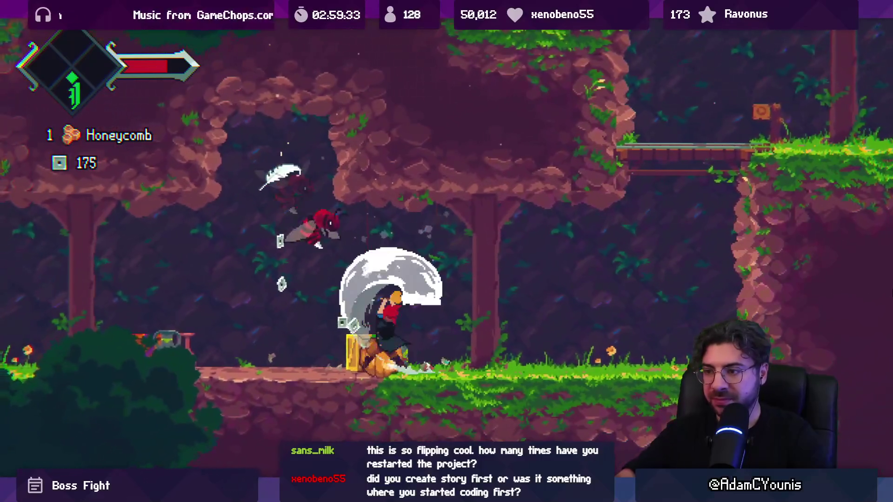
key(Left)
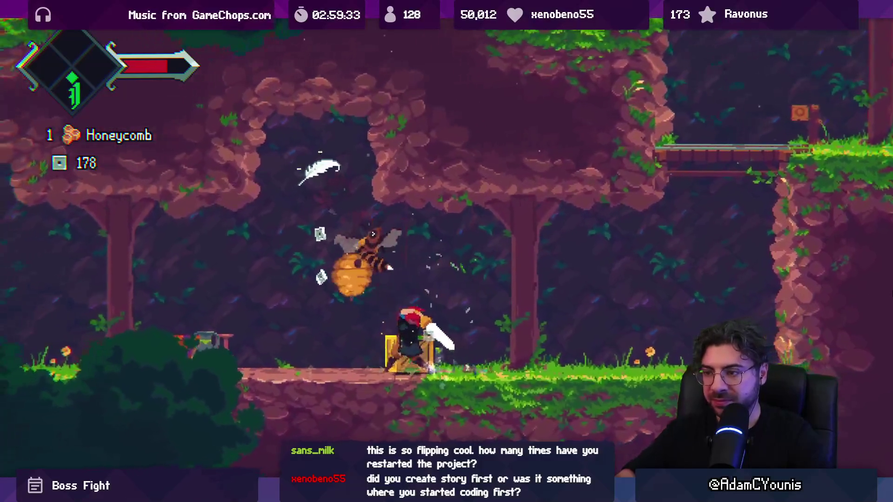
key(x)
key(z)
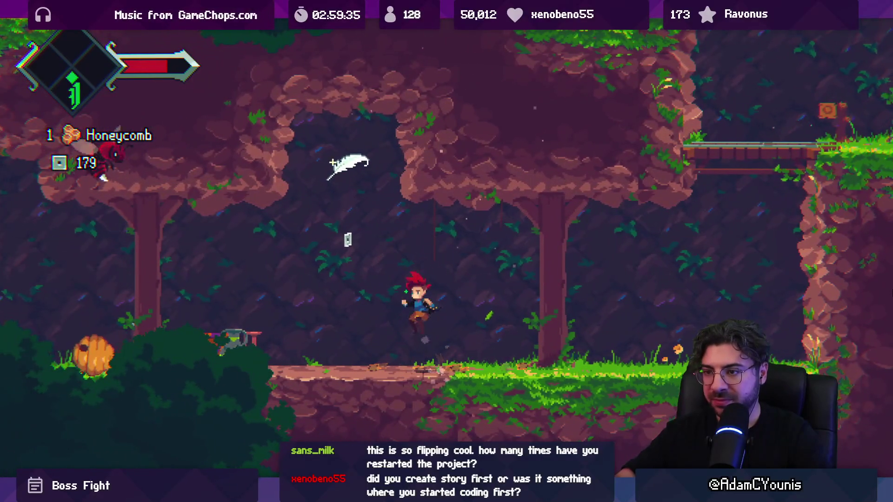
key(x)
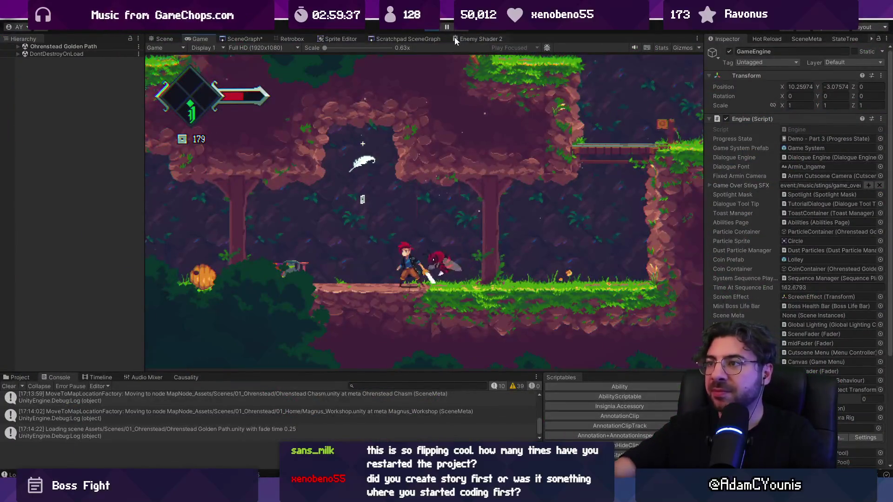
key(ctrl+p)
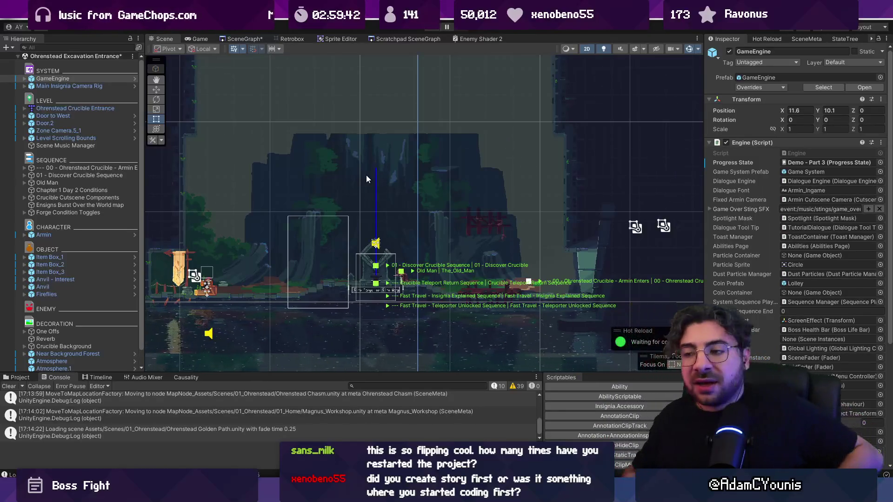
Open Cheverton Dungeon Boss Room from the SceneGraph, answer the save prompt, then switch to Everything.
click(261, 37)
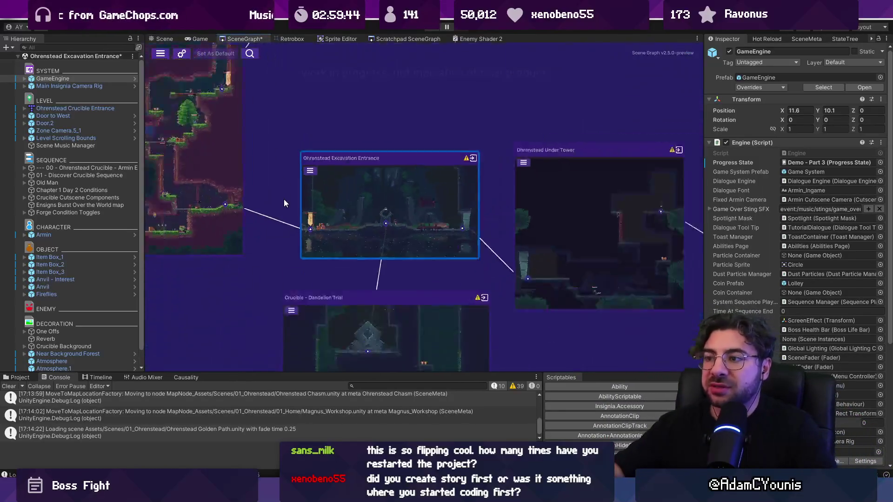
scroll(330, 180, down, 3)
scroll(338, 195, up, 2)
scroll(325, 197, down, 2)
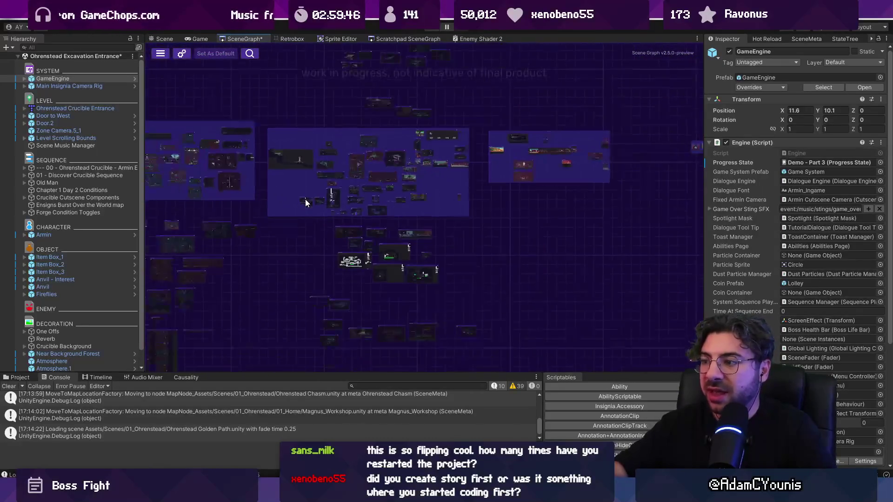
double_click(494, 205)
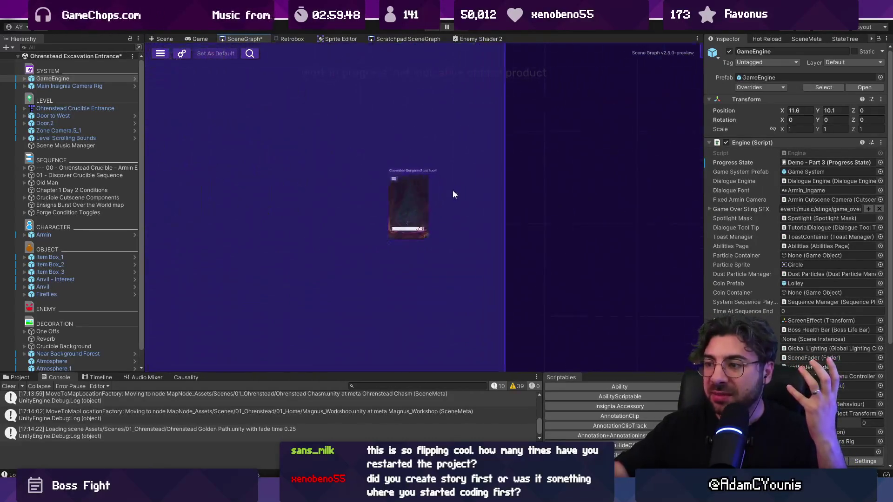
click(435, 261)
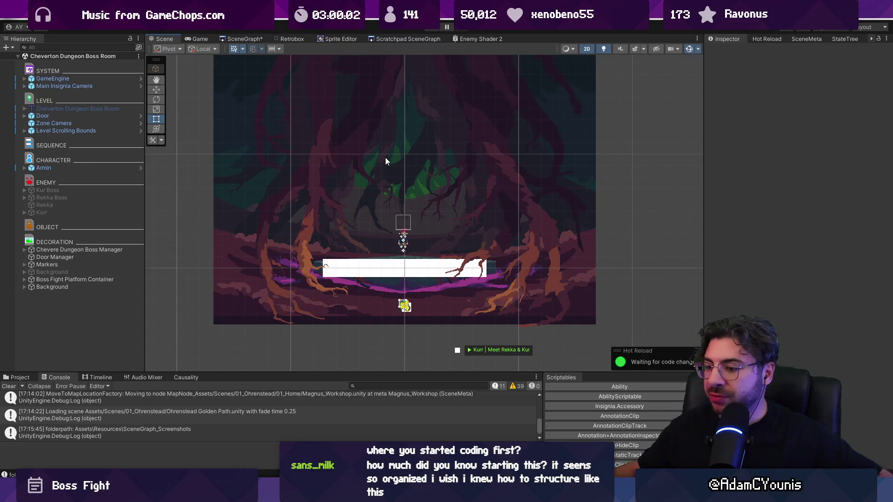
key(alt+Tab)
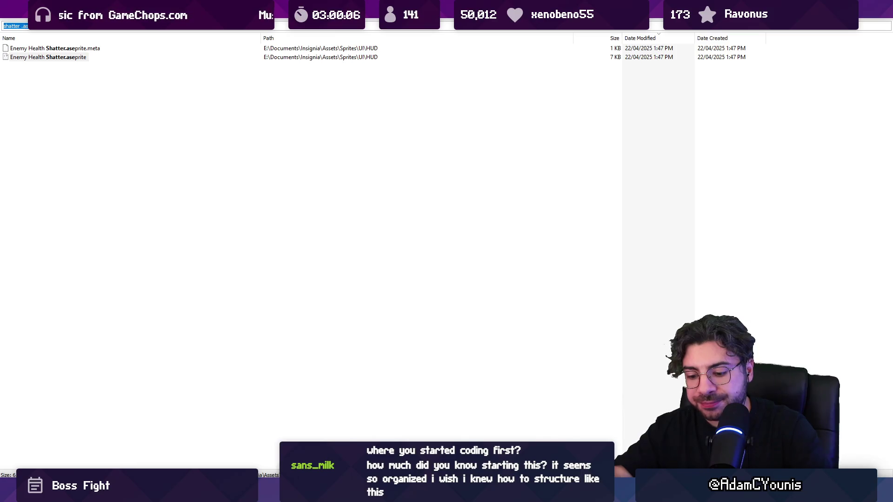
Search Everything for 'insignia concept art' and open the Art - Concept folder.
text(insignia )
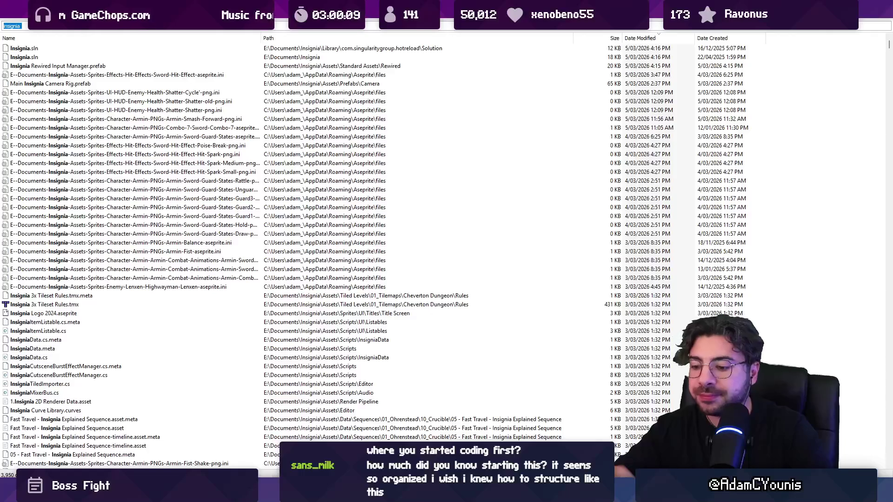
text(concept art)
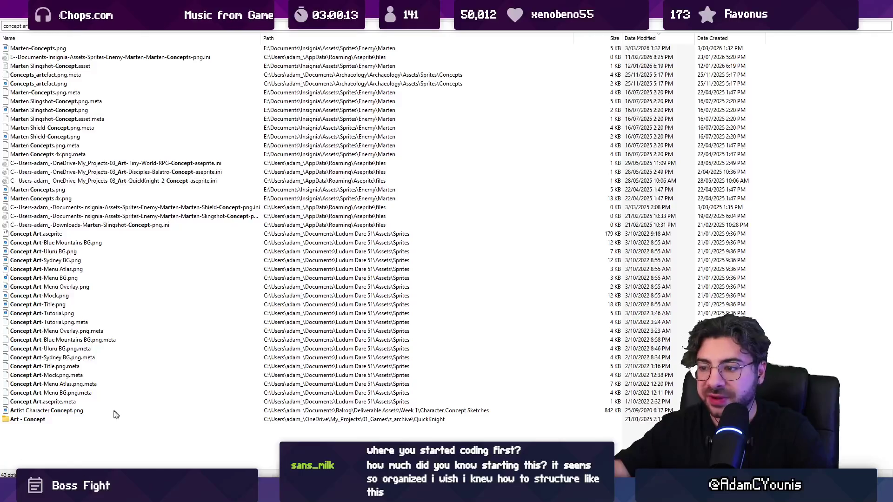
click(29, 421)
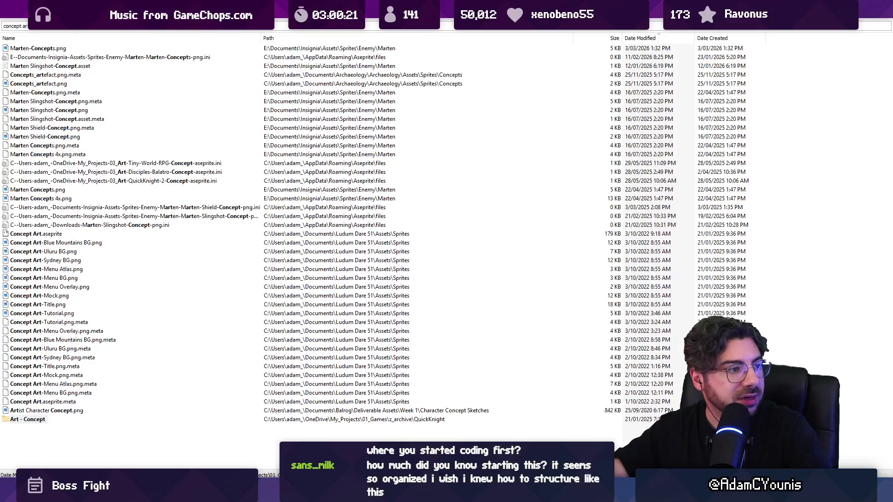
double_click(28, 419)
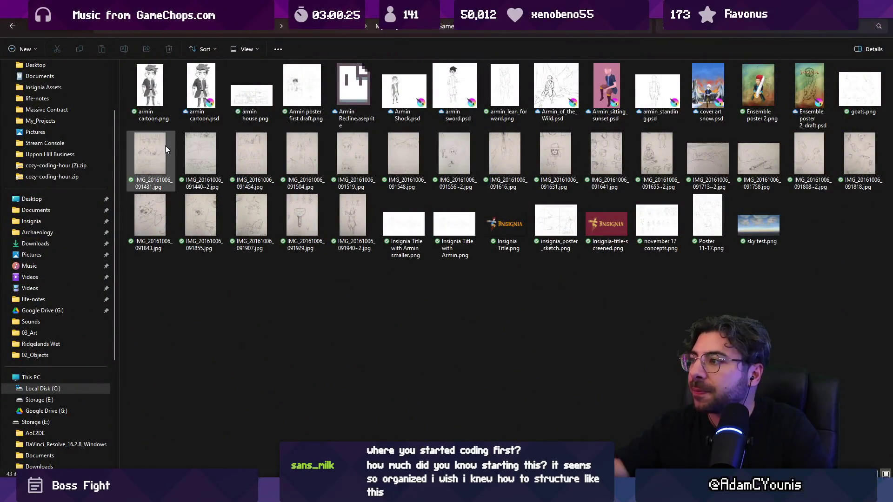
Open IMG_20161006_091431.jpg maximized and browse the sketches to the gem and chalice drawing.
double_click(158, 149)
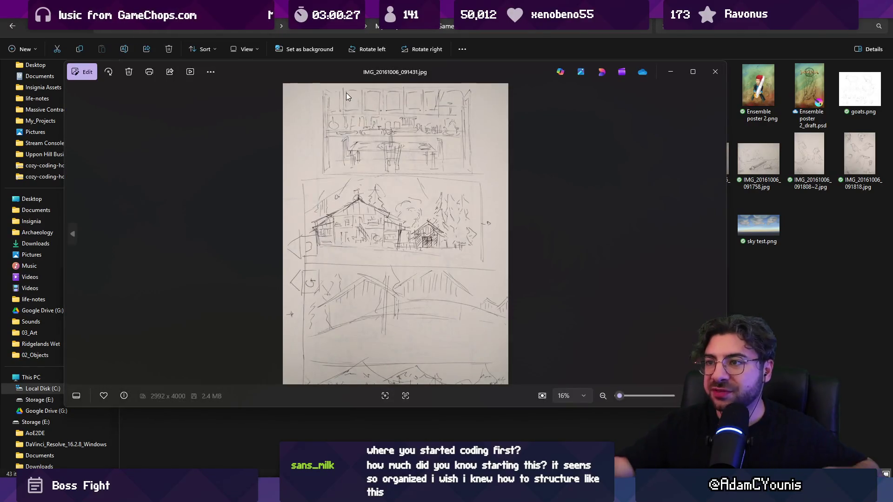
double_click(343, 72)
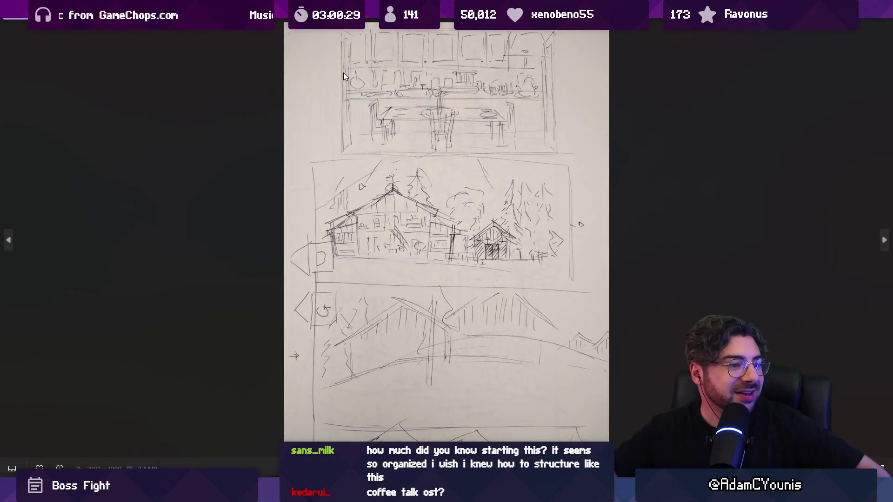
key(Right)
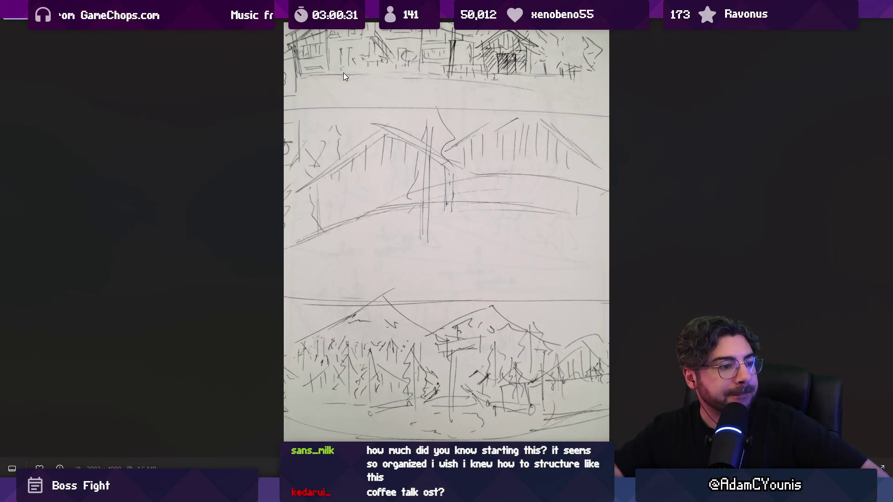
key(Right)
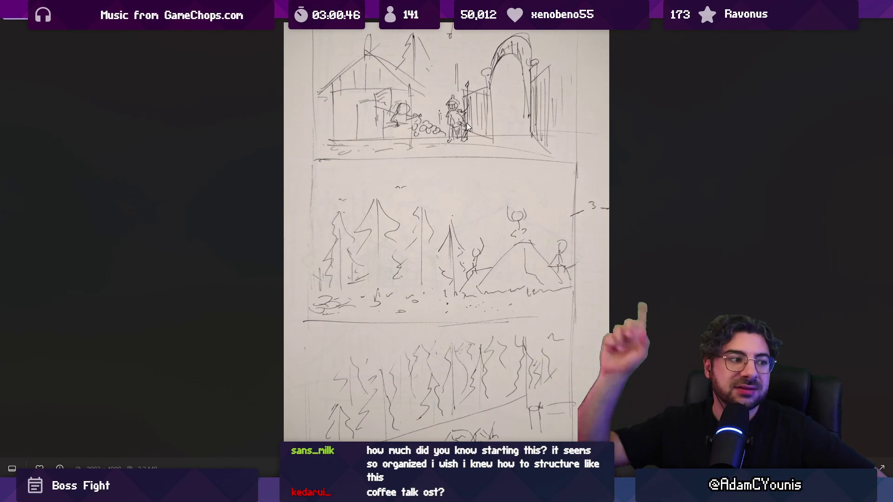
key(Right)
key(Right)
key(Right)
key(Right)
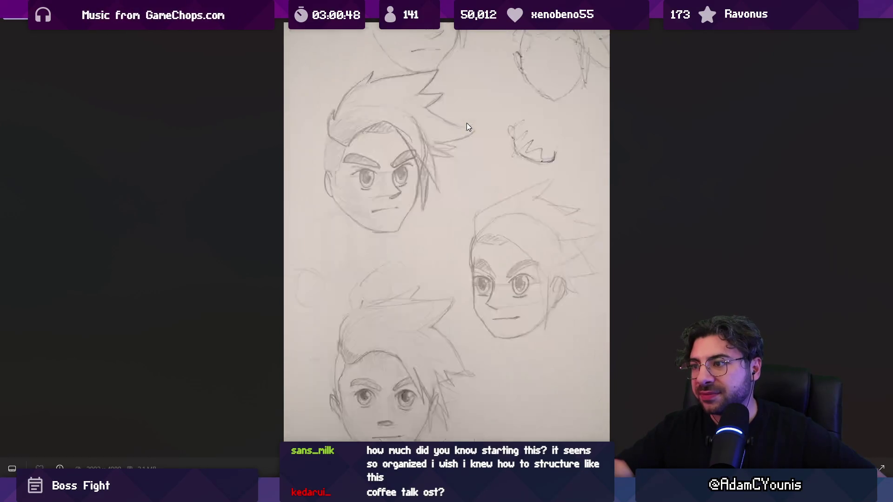
key(Right)
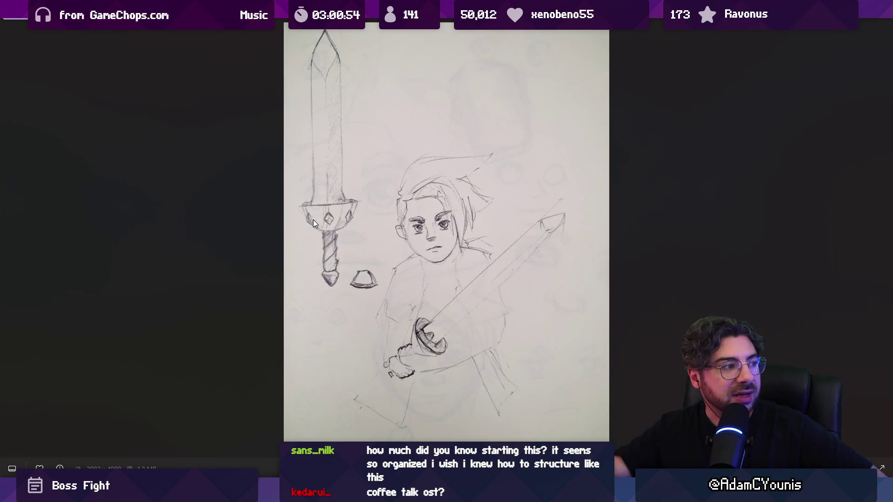
key(Left)
key(Left)
key(Left)
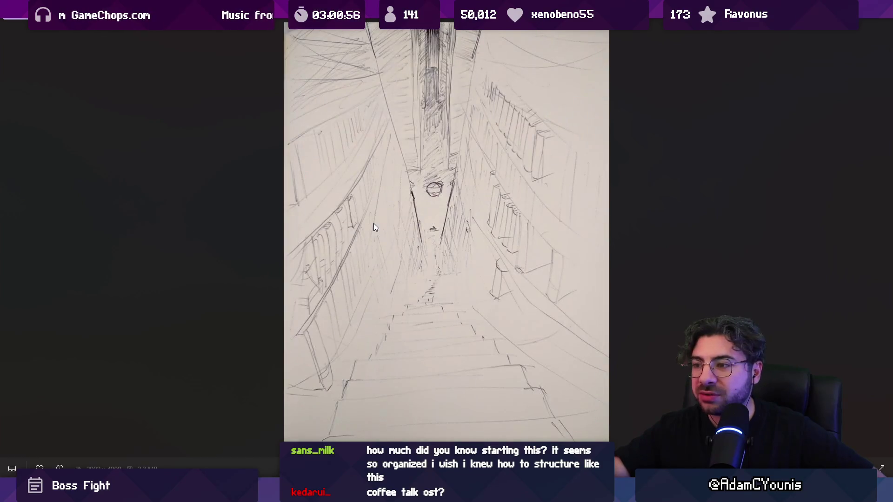
key(Left)
key(Left)
key(Left)
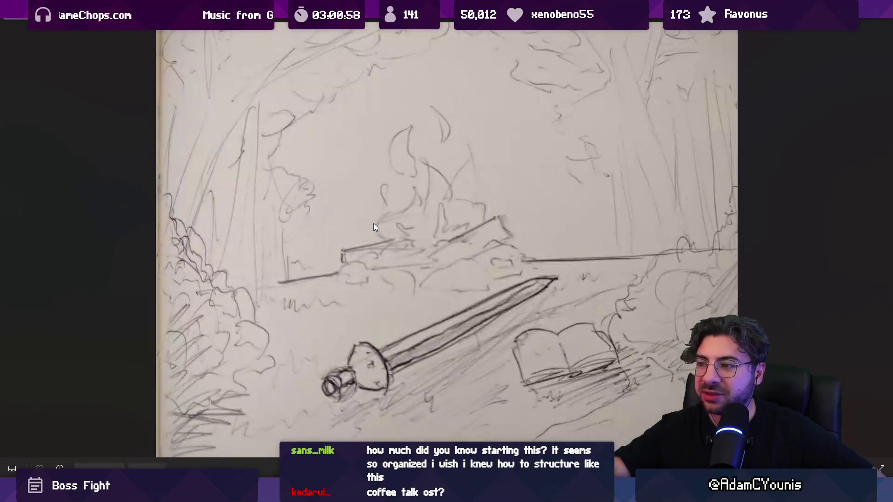
key(Left)
key(Left)
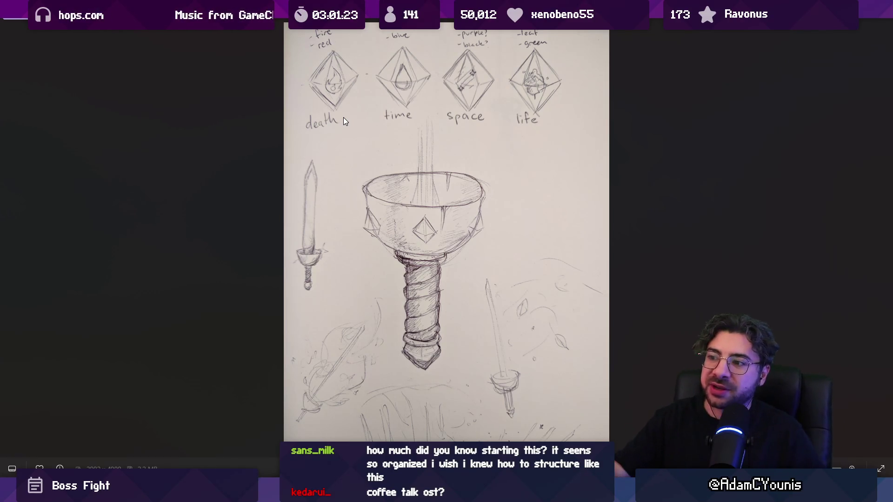
scroll(404, 161, up, 1)
scroll(404, 162, down, 1)
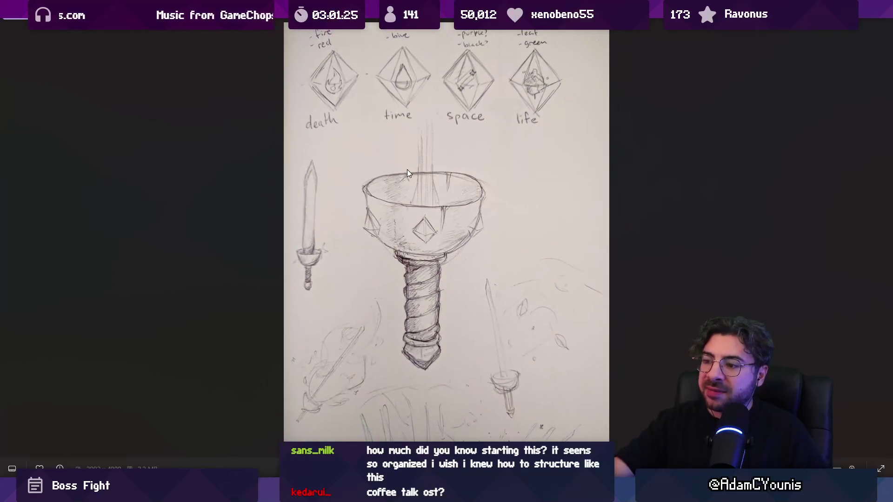
key(Right)
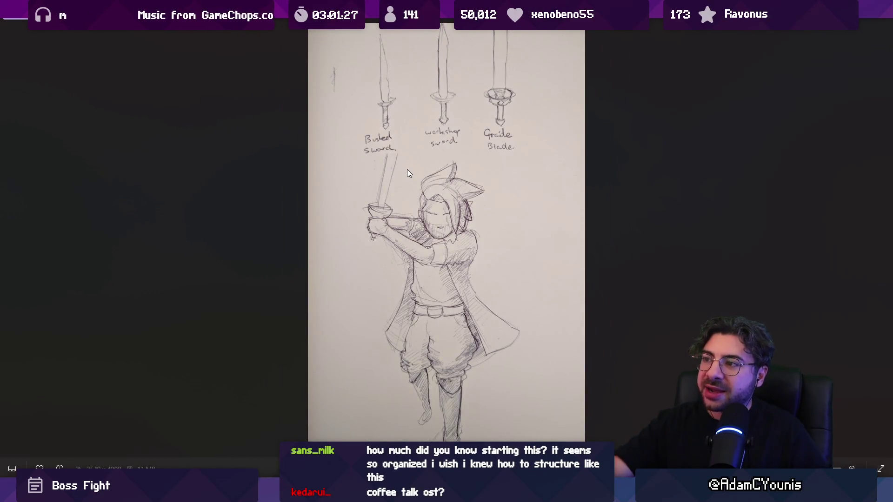
key(Right)
key(Left)
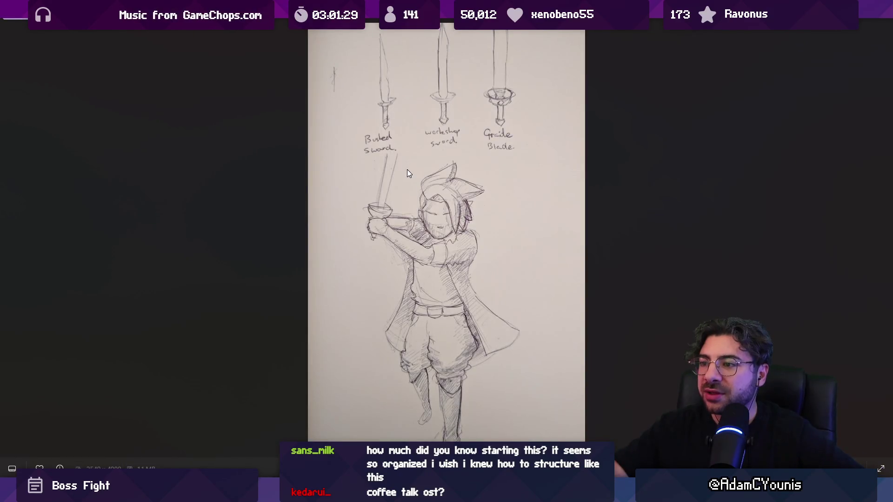
key(Right)
key(Right)
key(Right)
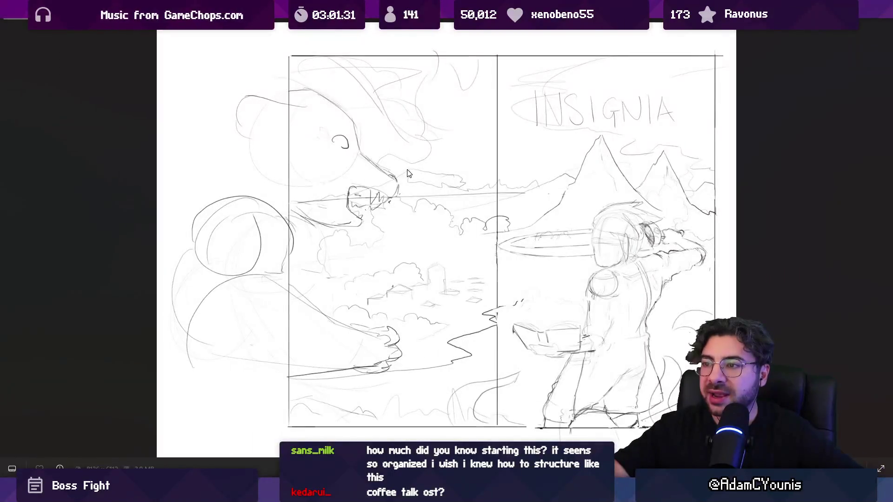
key(Right)
key(Right)
key(Right)
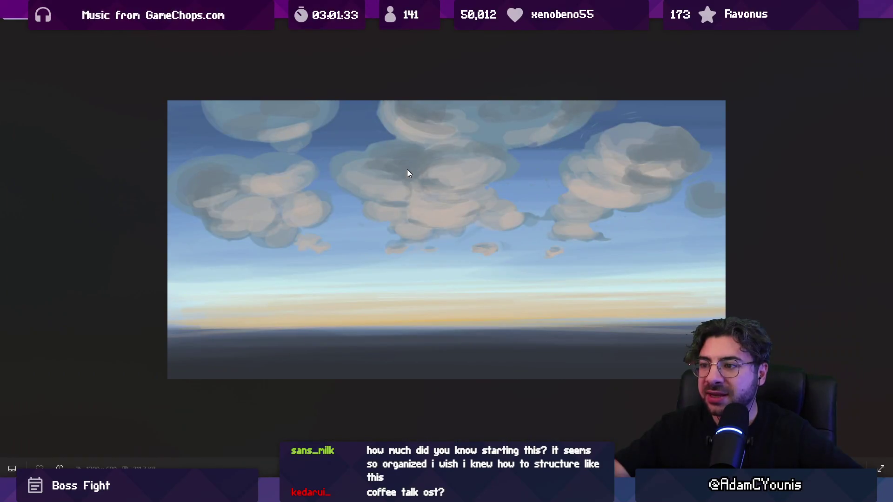
key(Right)
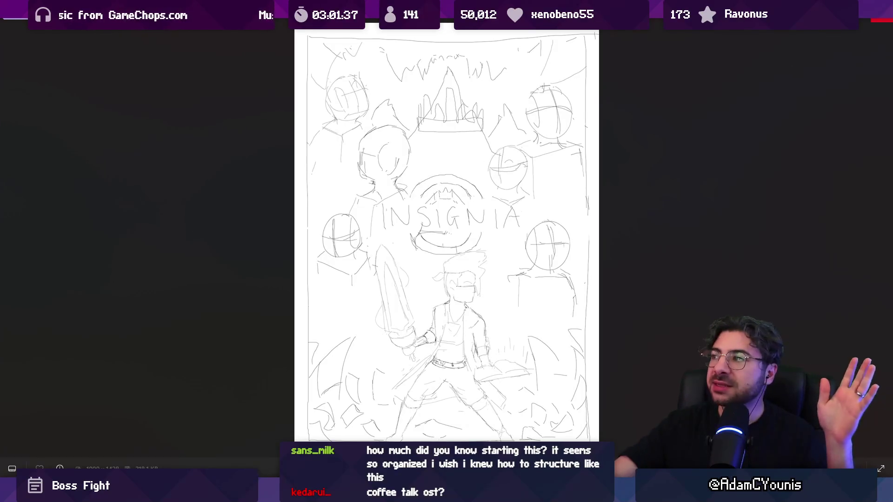
click(880, 18)
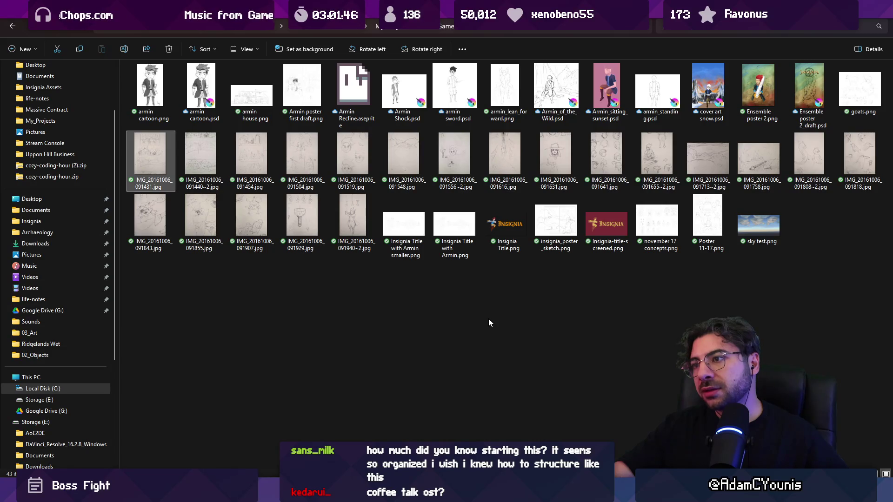
Bring the Unity editor back to the front from the taskbar preview.
click(293, 442)
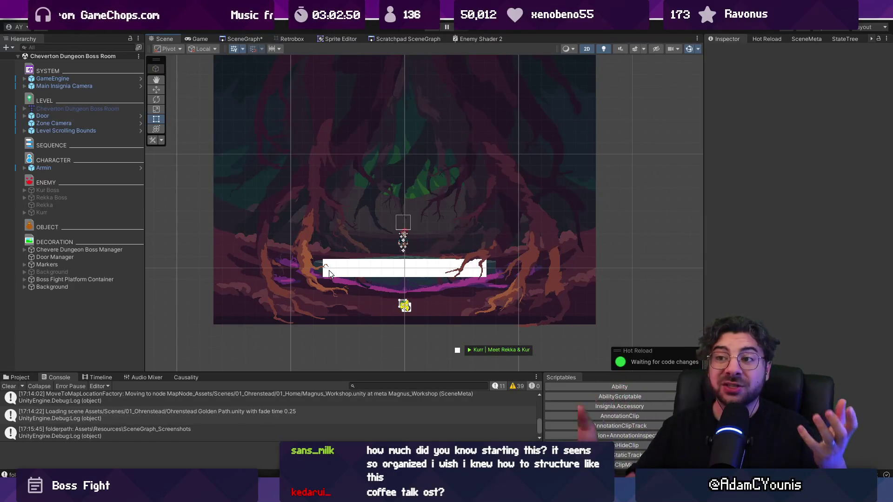
Open the Ohrenstead Chasm room from the zoomed-in SceneGraph and start Play mode.
click(241, 38)
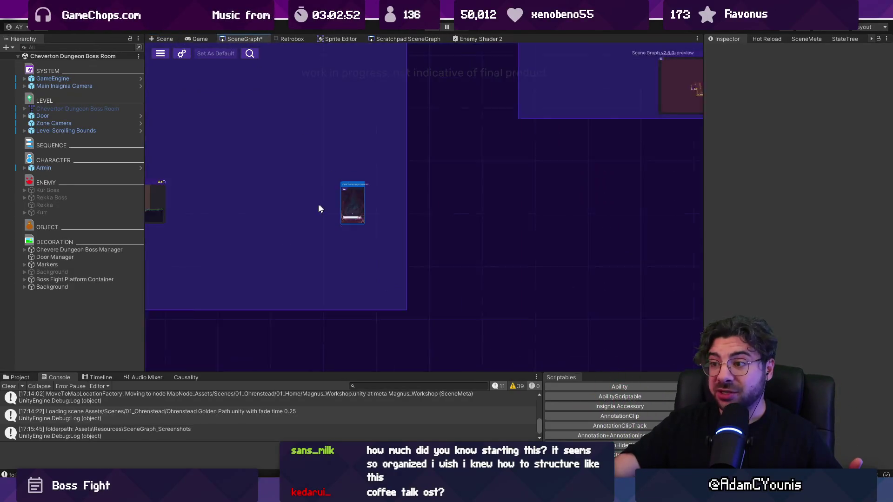
scroll(312, 191, up, 2)
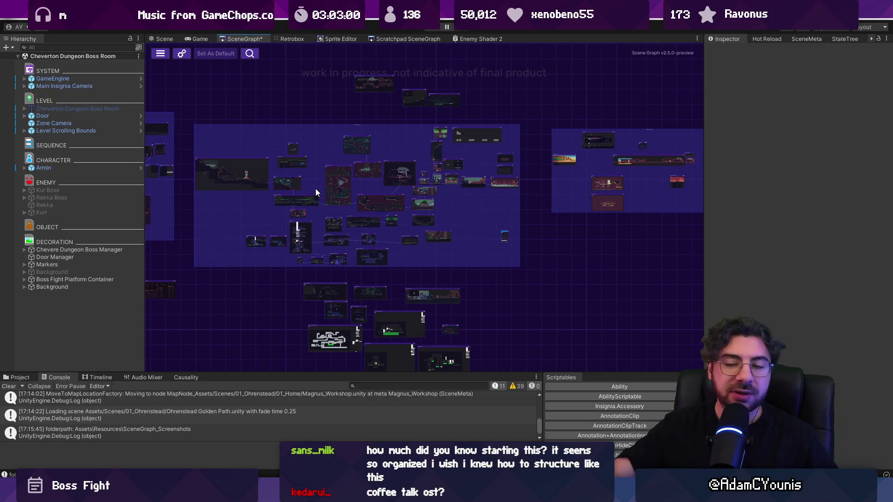
scroll(315, 188, up, 2)
scroll(294, 198, up, 5)
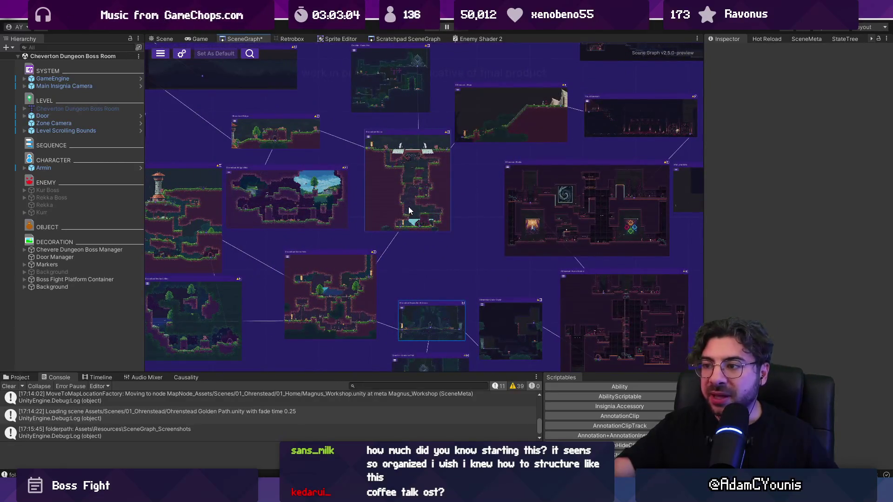
double_click(409, 210)
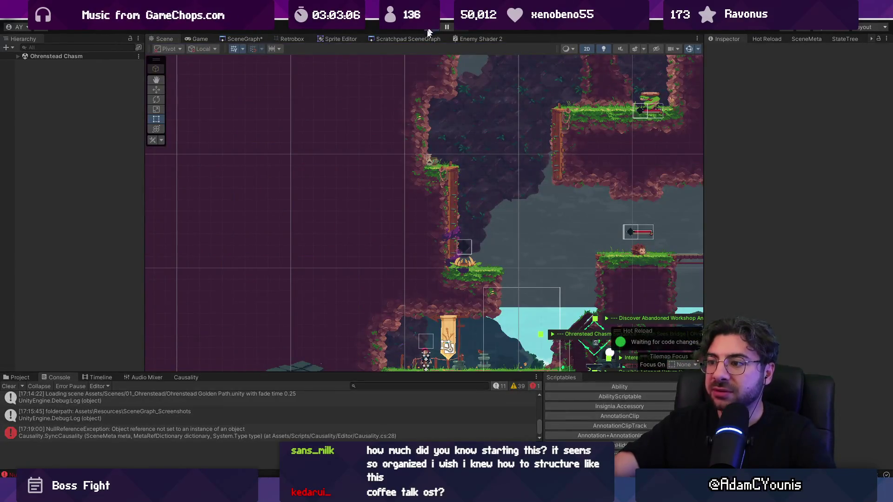
click(428, 29)
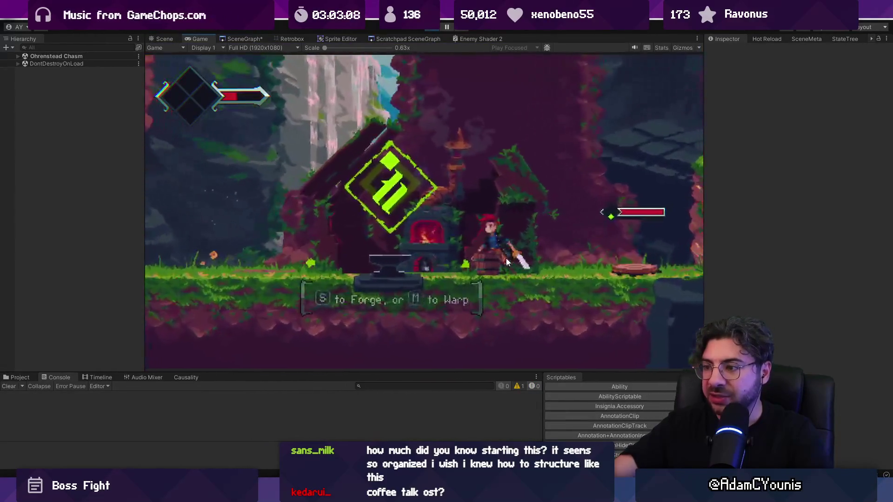
Maximize the running Ohrenstead Chasm playtest to fill the screen.
key(shift+space)
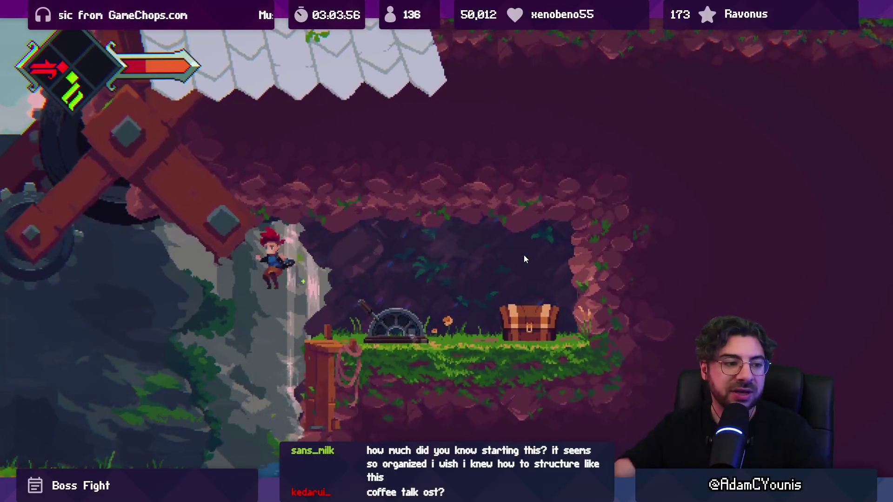
Exit the Chasm playtest, then zoom out and pan over the level layout and its sequence triggers.
key(shift+space)
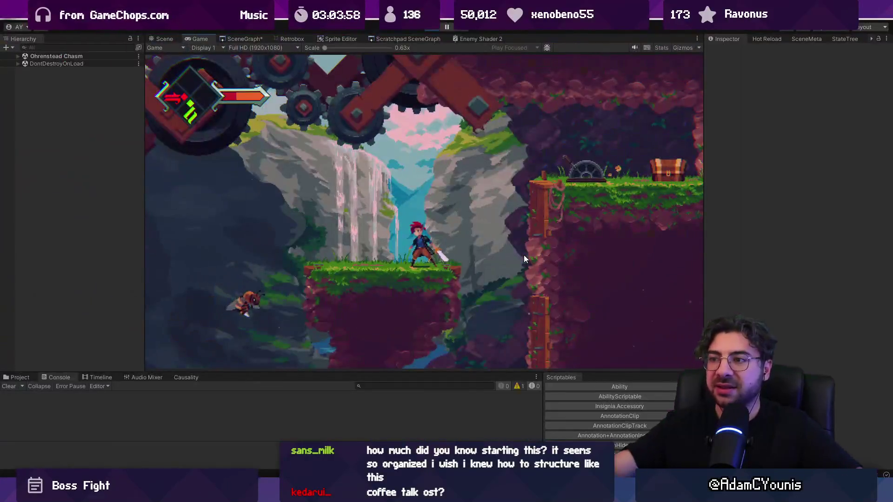
click(426, 28)
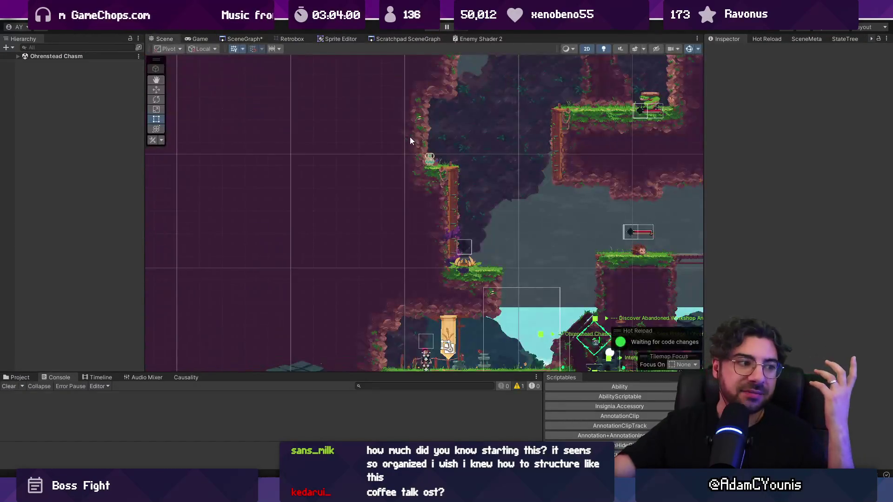
scroll(403, 200, down, 1)
scroll(403, 200, down, 1)
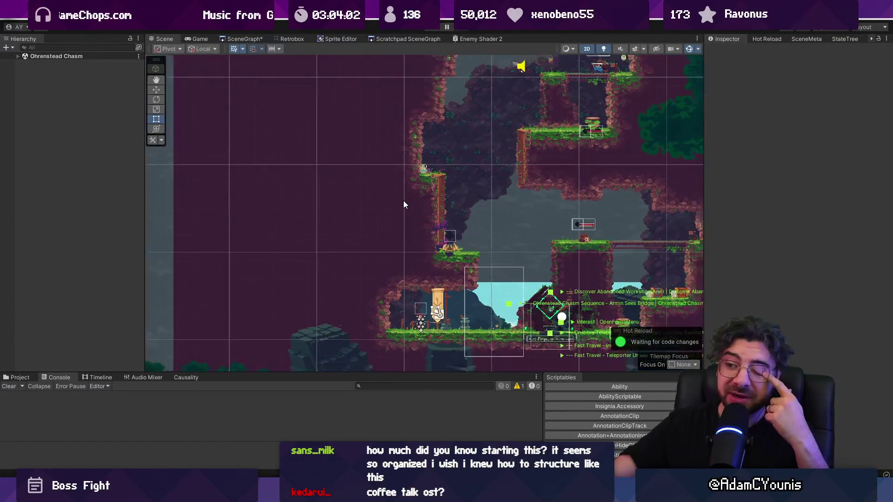
scroll(404, 205, down, 2)
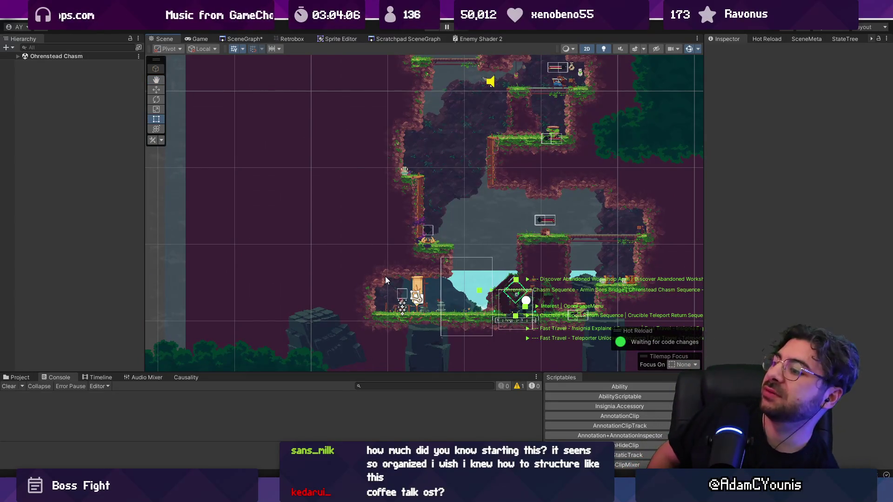
scroll(379, 214, down, 2)
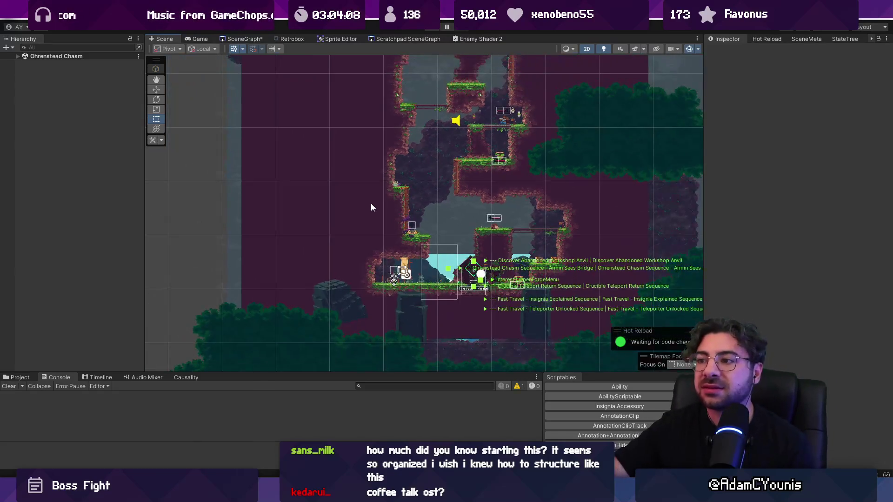
scroll(348, 189, down, 3)
drag(312, 211, 321, 233)
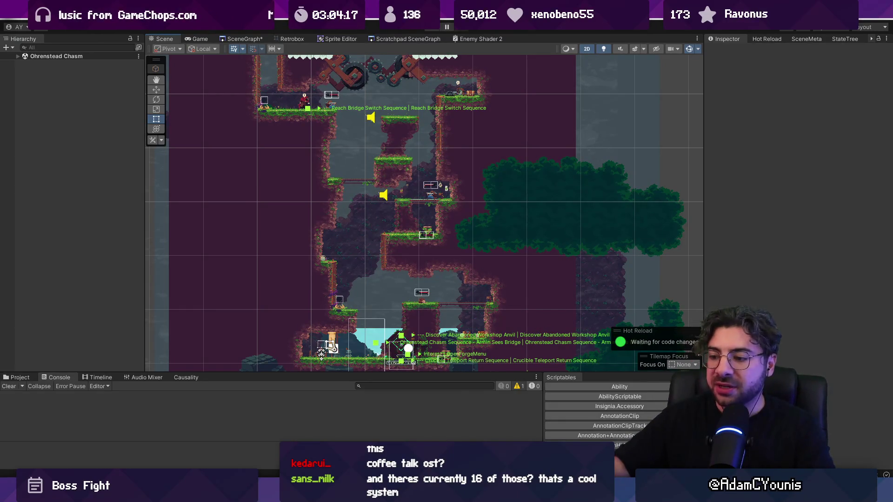
Bring up Everything and search for mp4 files.
mouse_move(355, 494)
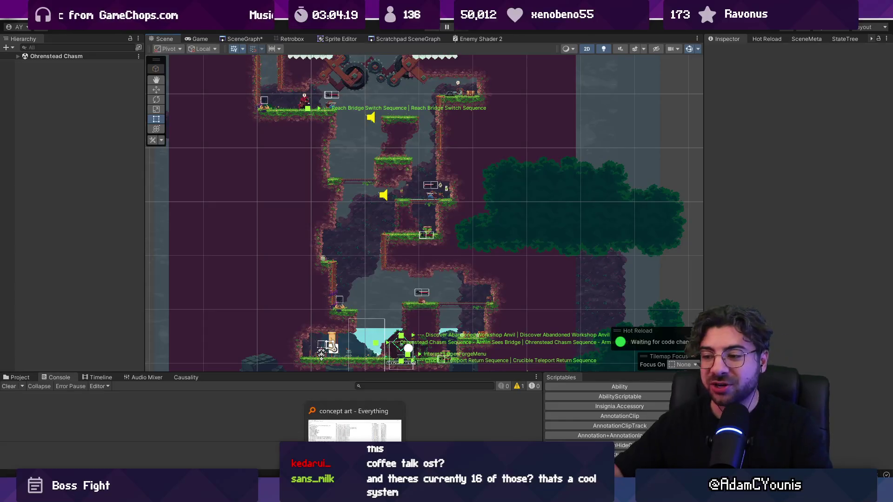
click(355, 494)
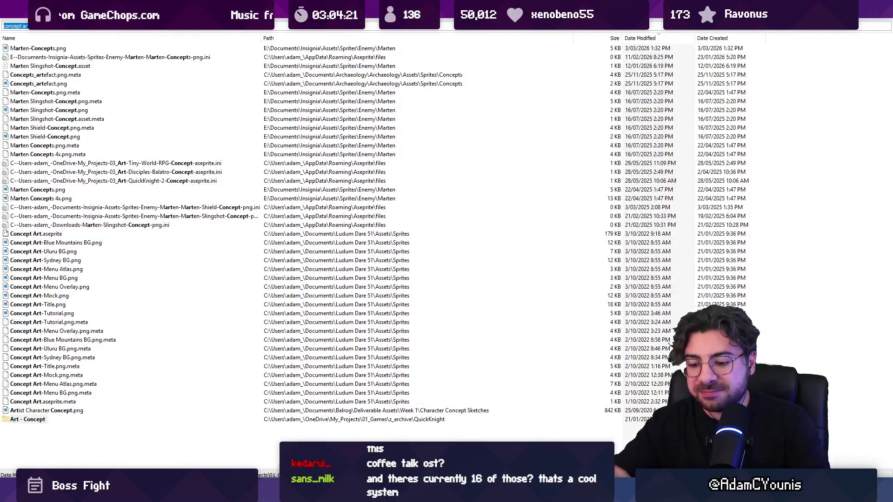
text(mp)
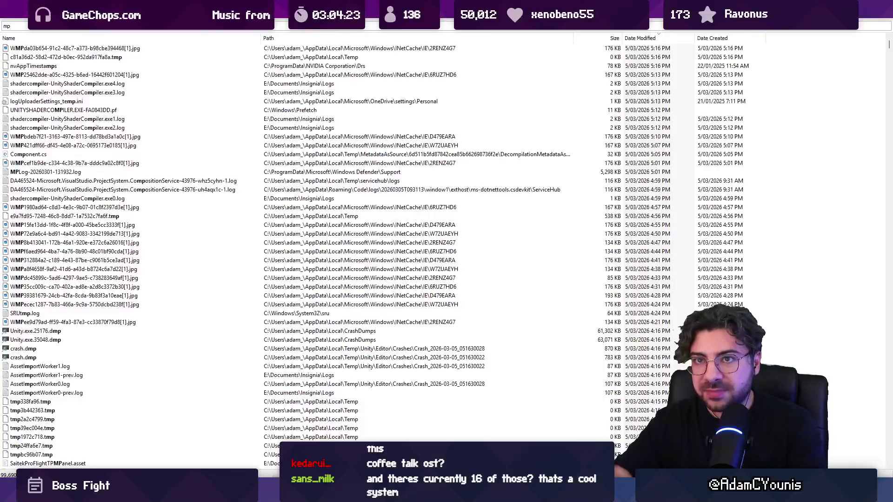
text(4)
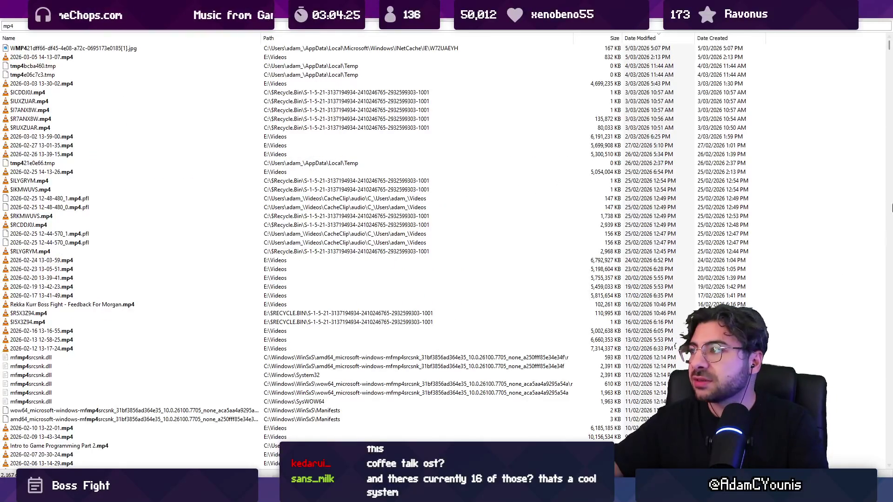
Sort the mp4 results by Date Modified, browse them, then search for insignia.mp4.
click(660, 37)
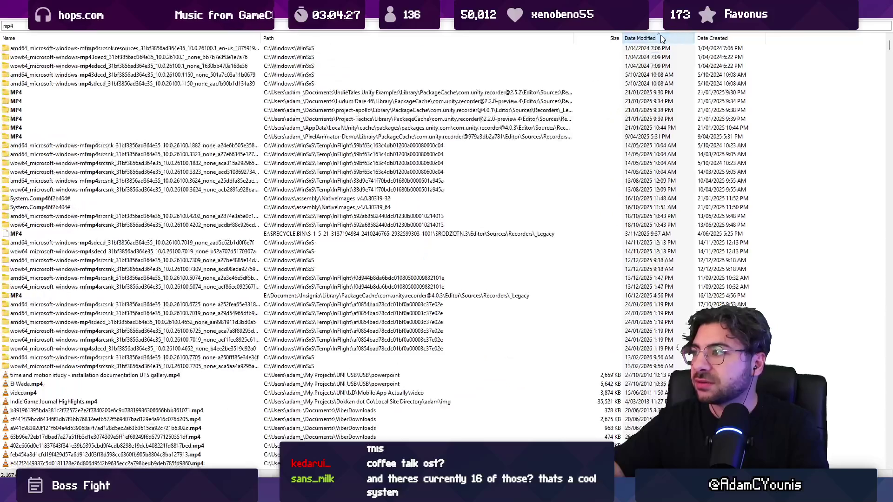
scroll(539, 105, down, 6)
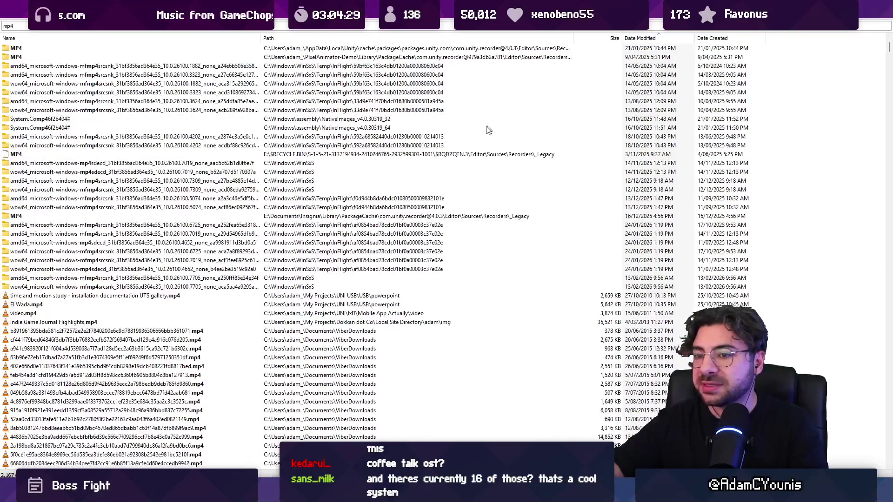
scroll(35, 236, down, 18)
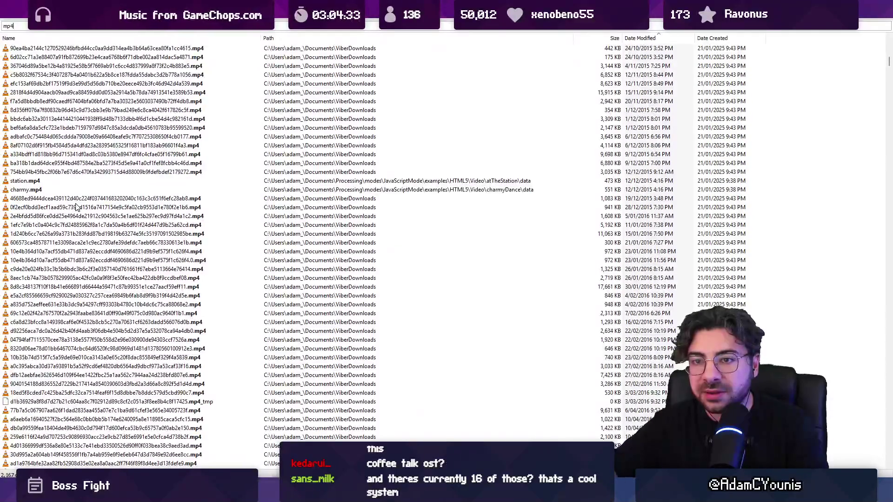
scroll(75, 207, down, 13)
scroll(65, 236, down, 2)
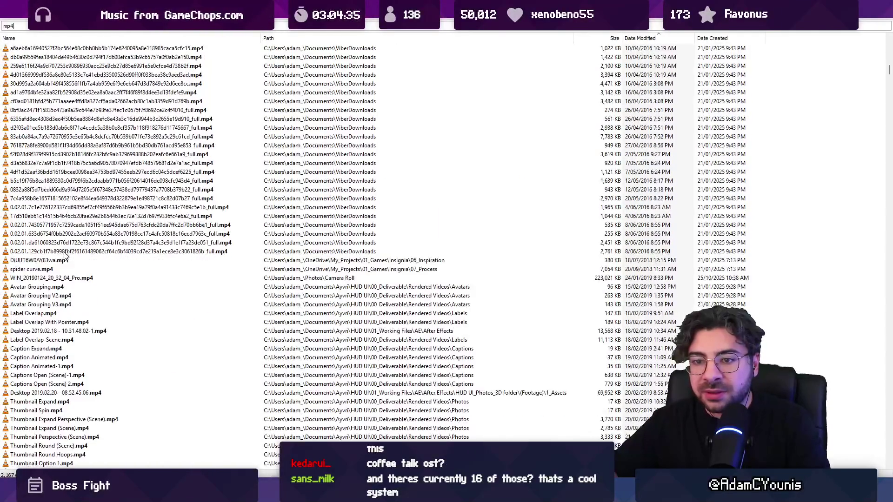
scroll(67, 273, down, 3)
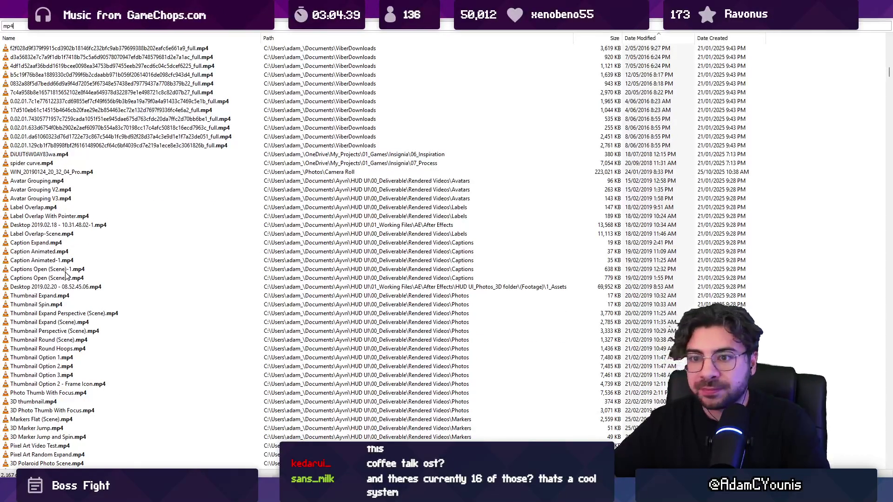
scroll(65, 275, down, 4)
key(Down)
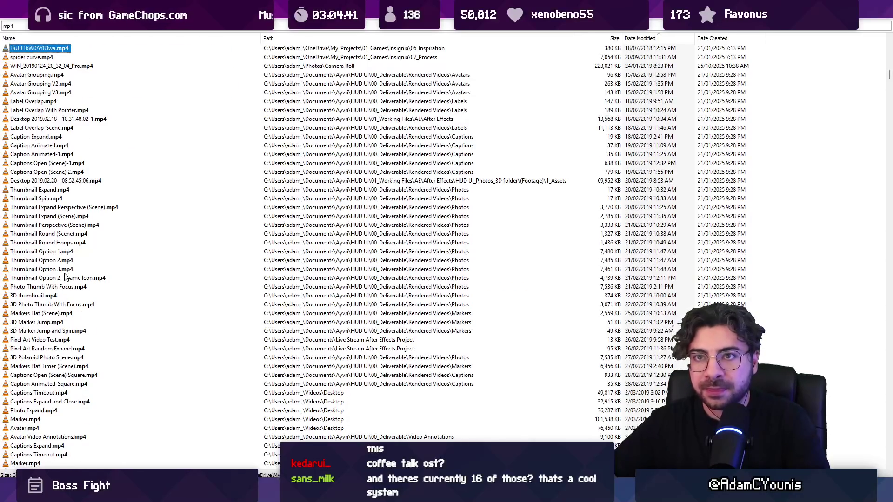
text(i)
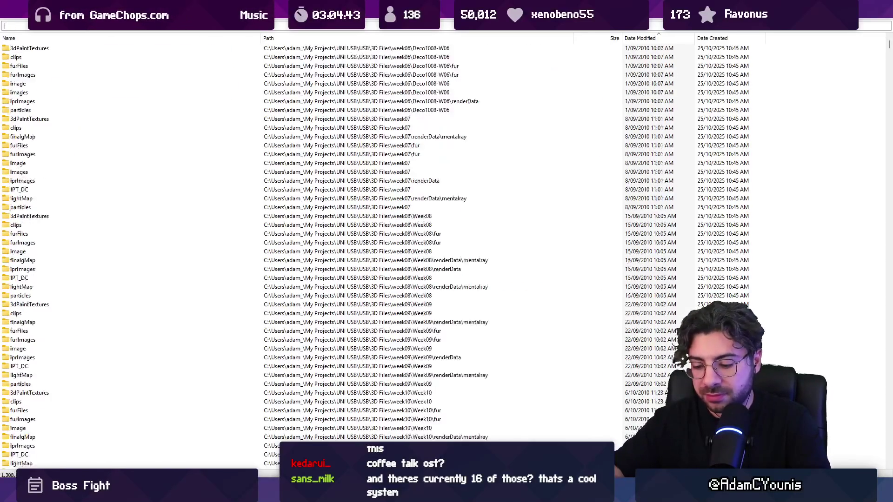
text(nsignia.mp4)
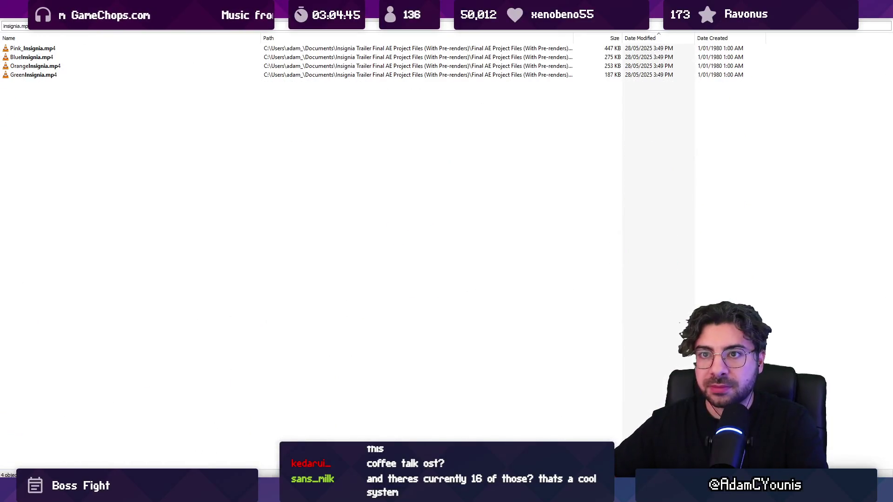
Broaden the Insignia search, then seek the recording through the First Forge and village scenes to the Rupert tavern dialogue.
key(Delete)
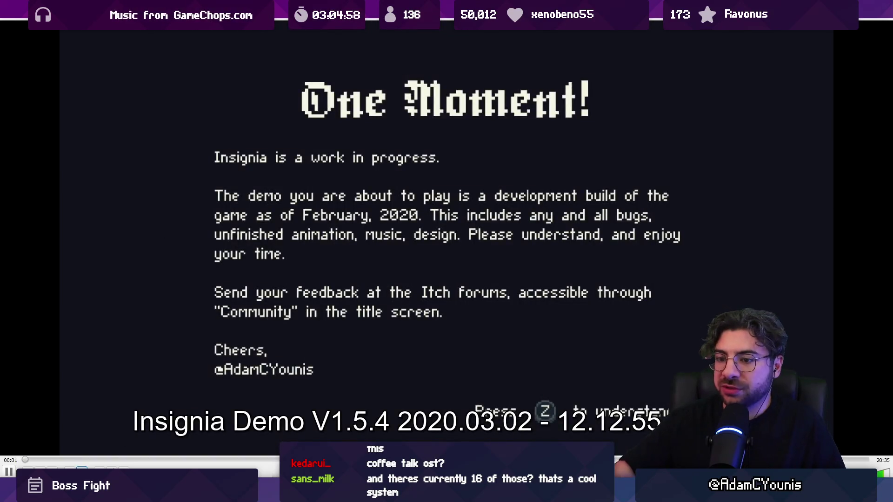
click(71, 457)
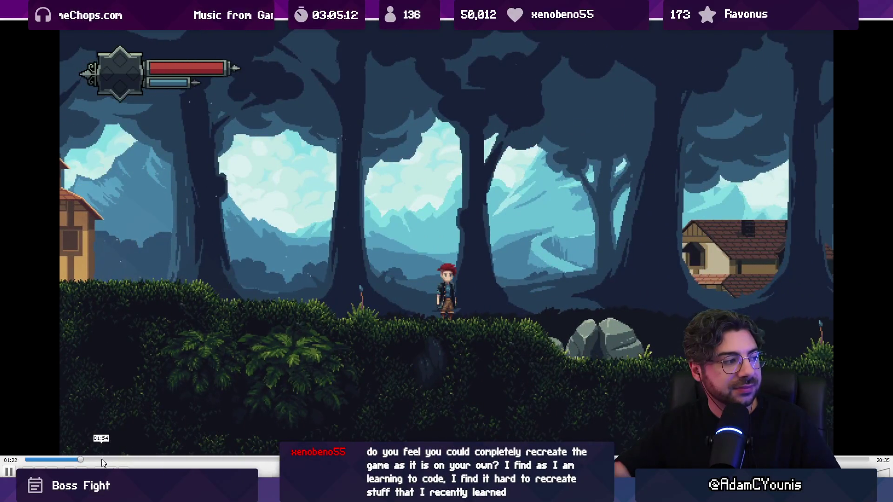
drag(101, 459, 126, 464)
click(133, 465)
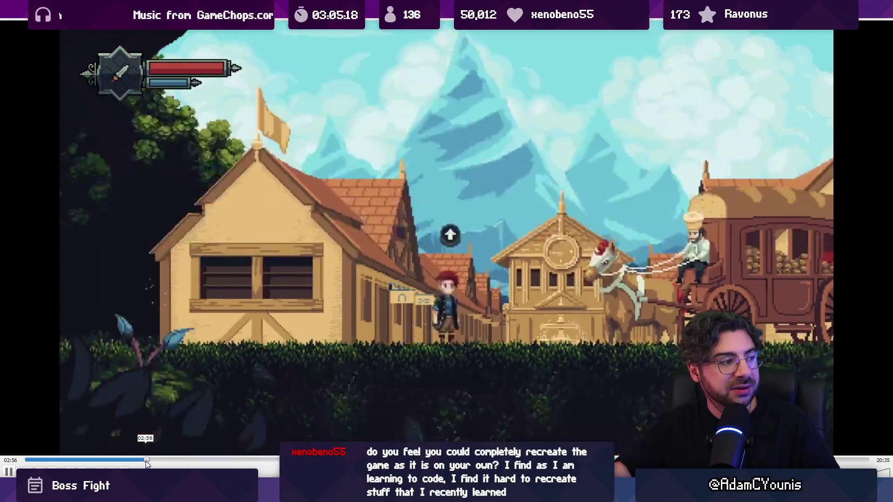
click(174, 465)
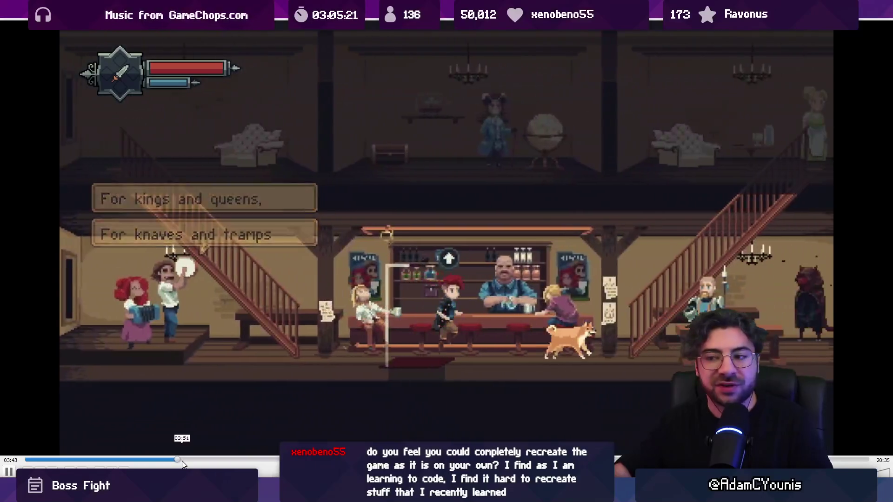
click(183, 462)
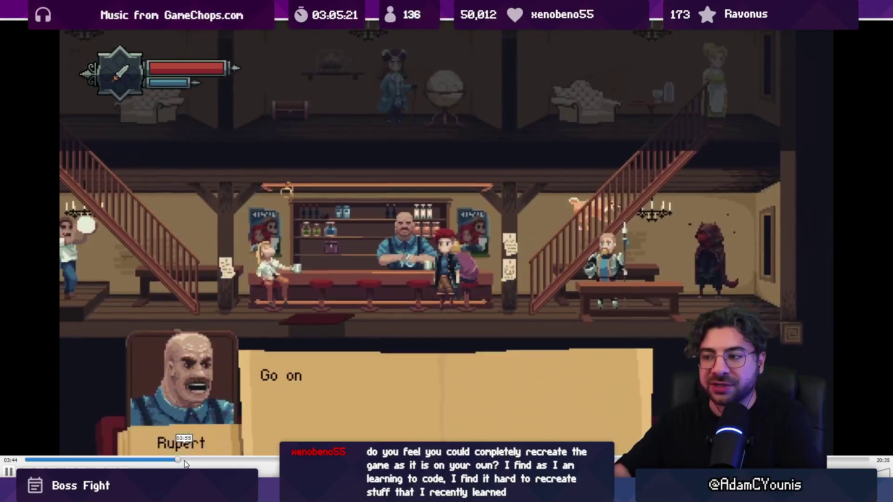
Seek onward past the forest dialogue to the mountain field scene.
click(188, 462)
click(203, 459)
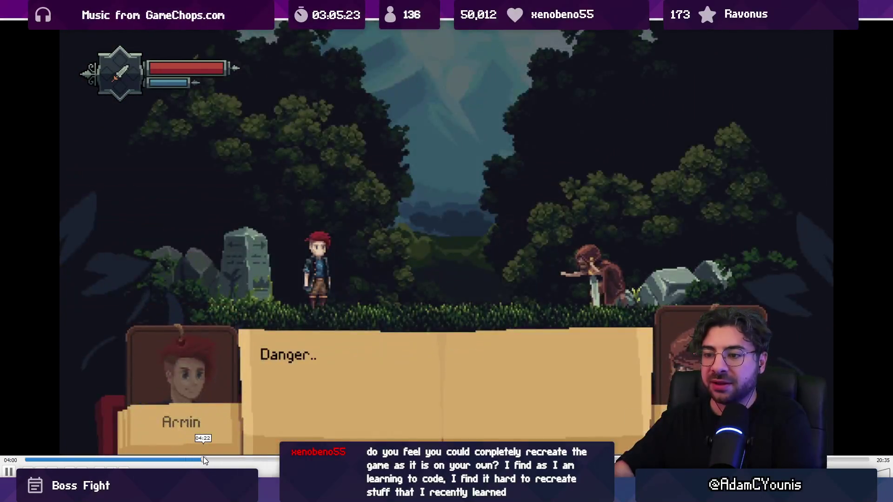
click(213, 459)
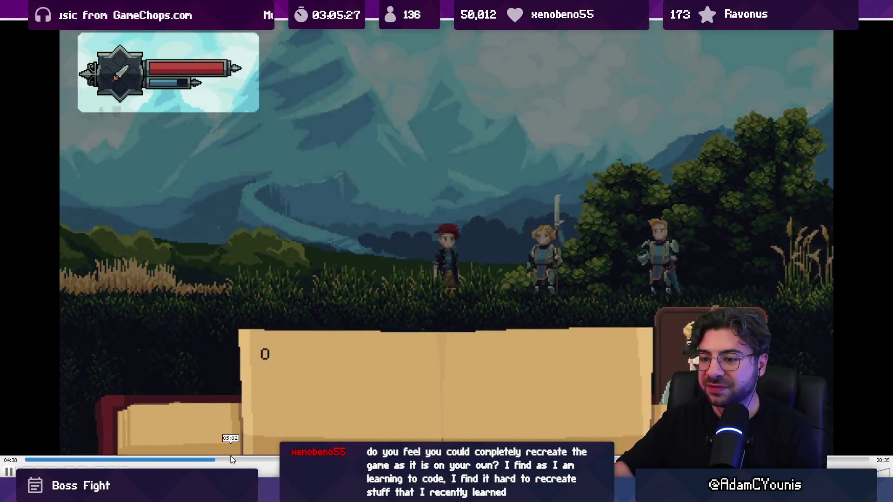
click(225, 458)
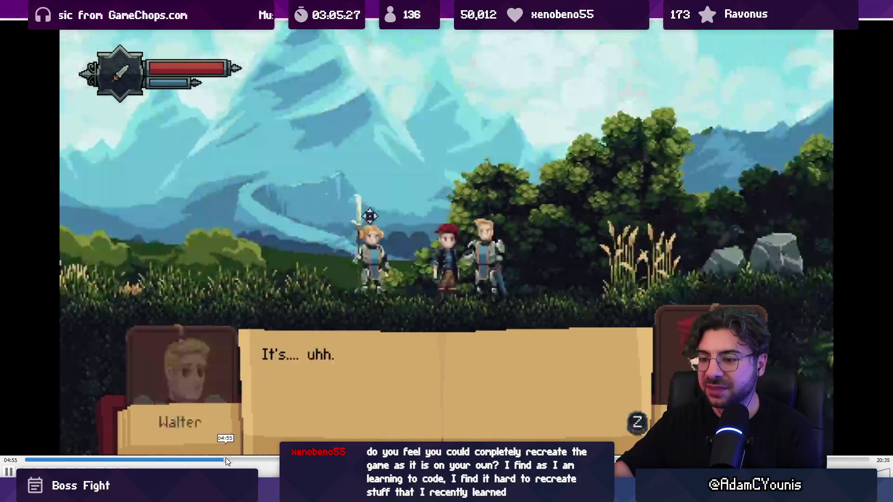
click(235, 458)
click(240, 460)
Seek past the forest platform and shop scenes to the dark cave at about 09:55.
click(248, 460)
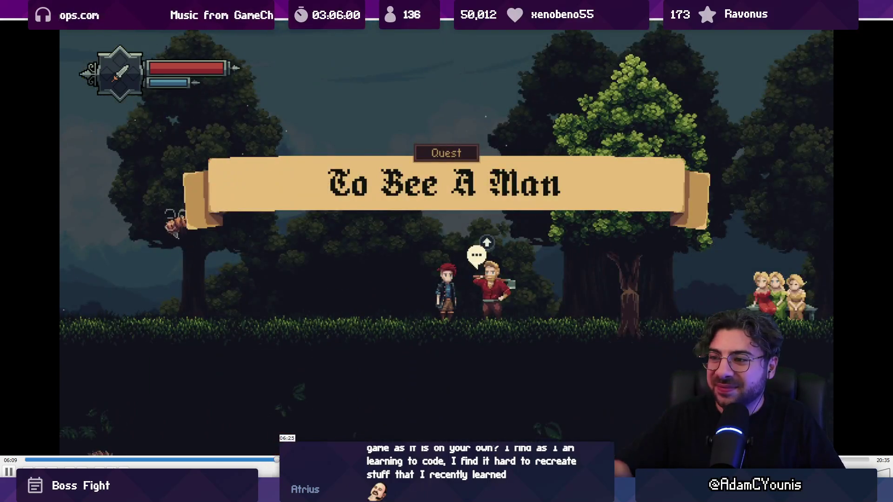
click(288, 459)
drag(301, 460, 388, 459)
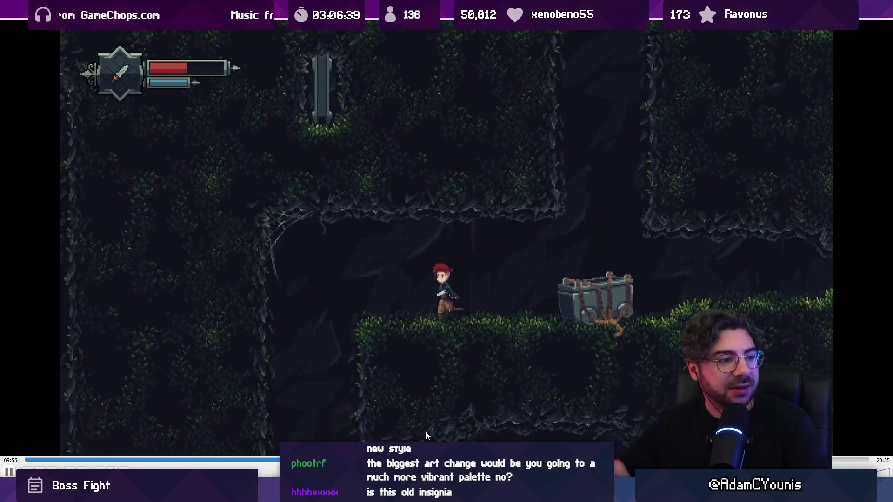
Pause and resume through the cave section, then replay its last 10 seconds and keep playing.
key(space)
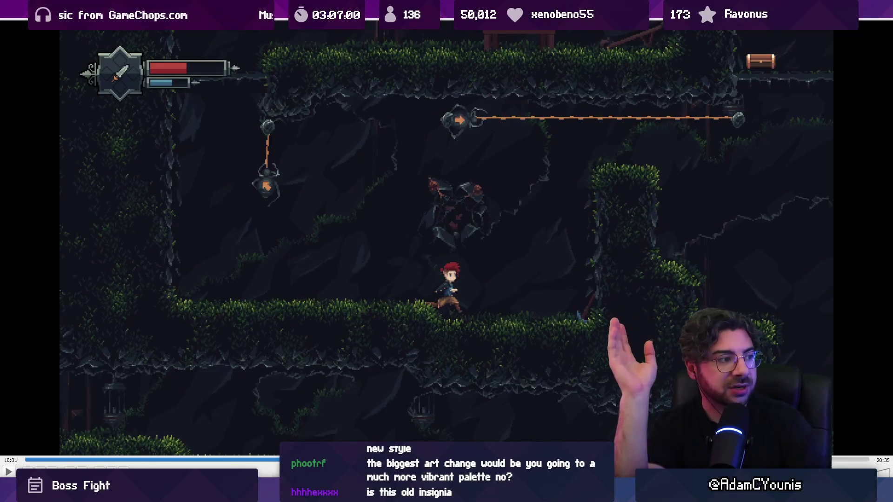
key(space)
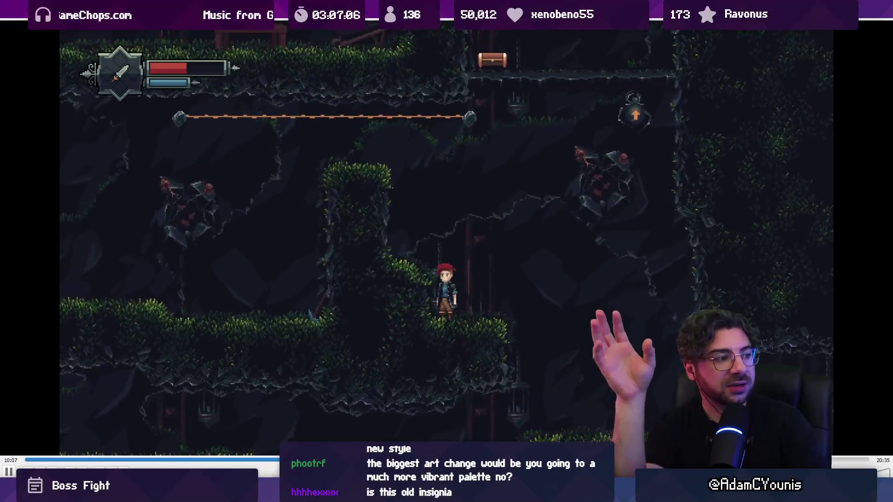
key(space)
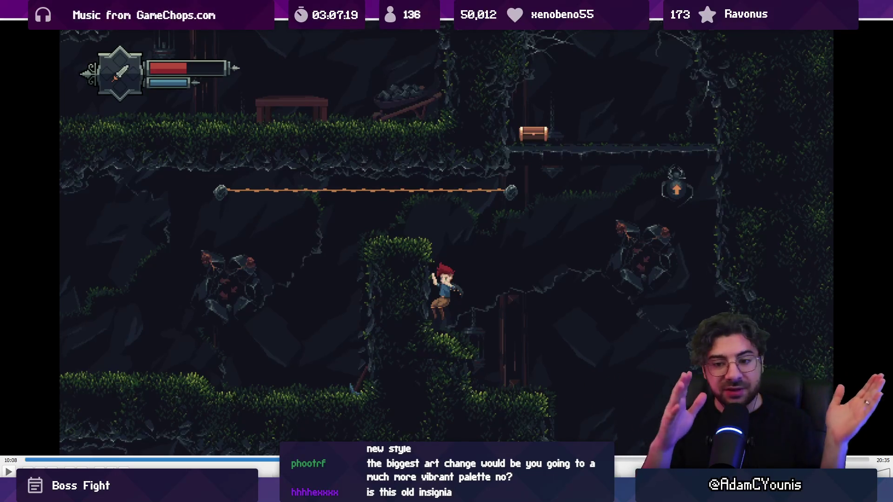
key(space)
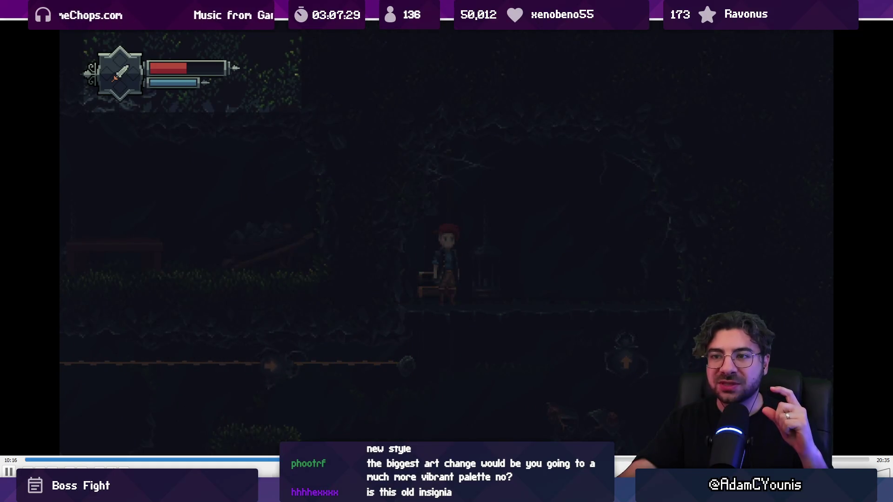
key(space)
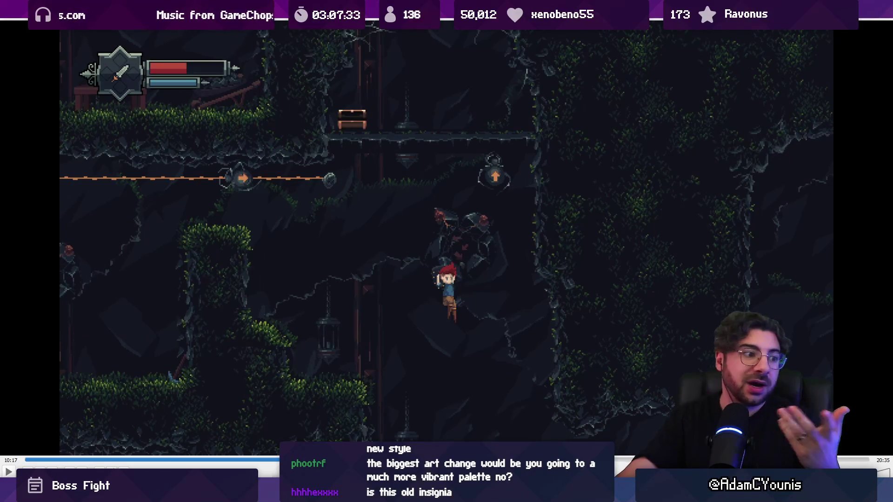
key(space)
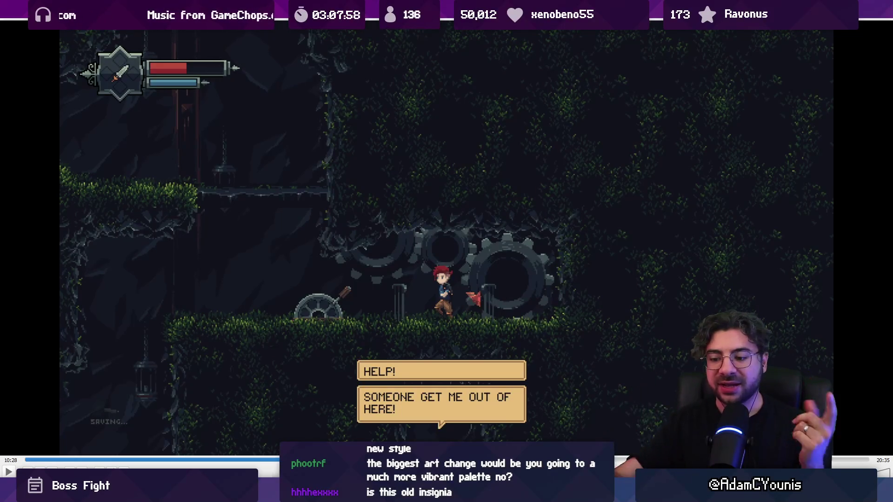
key(Left)
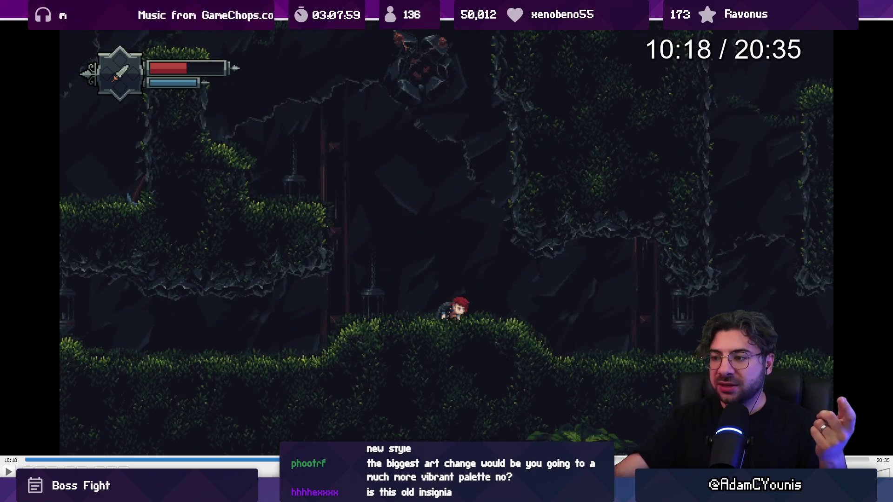
key(space)
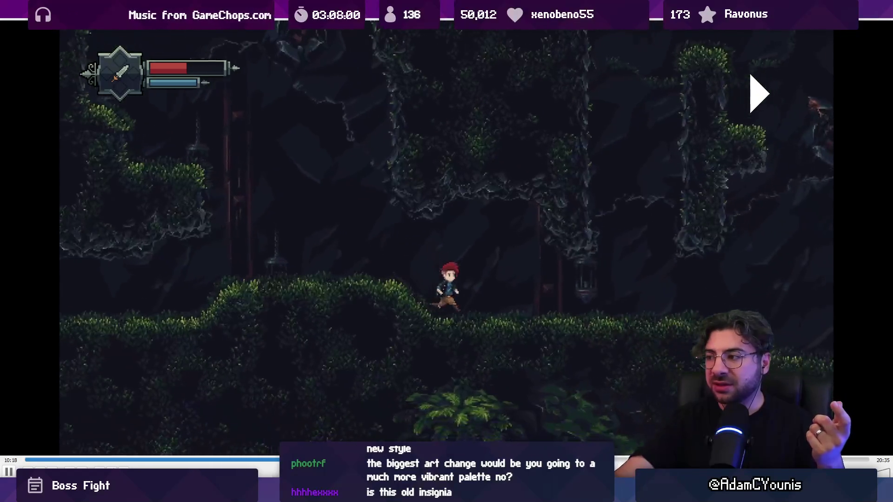
Jump ahead to the Mogma spider boss fight and pause it at about 11:17.
click(478, 376)
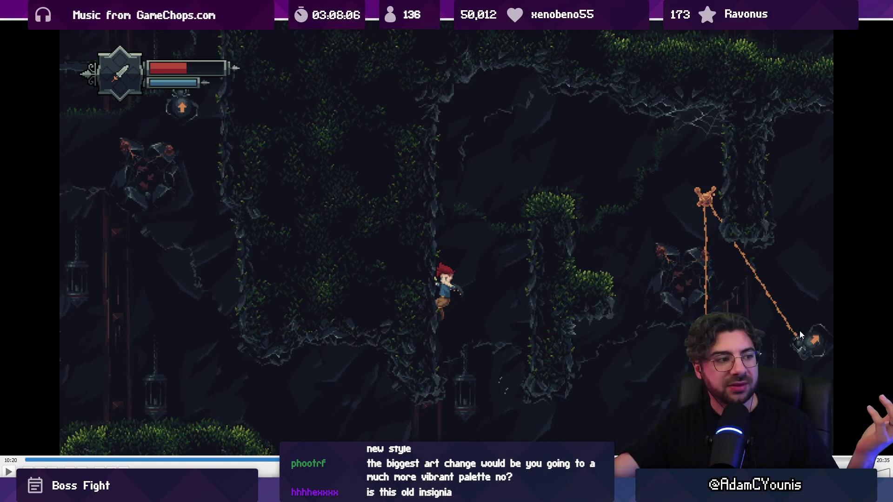
key(space)
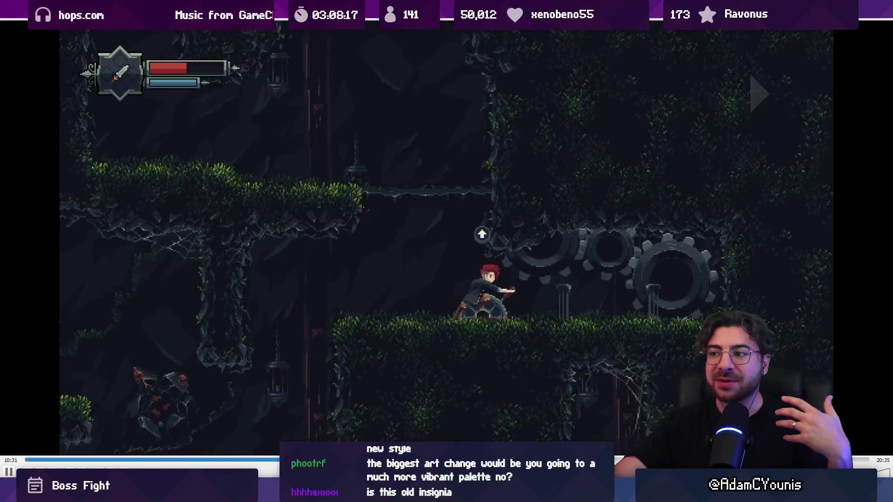
key(Right)
key(Right)
key(Right)
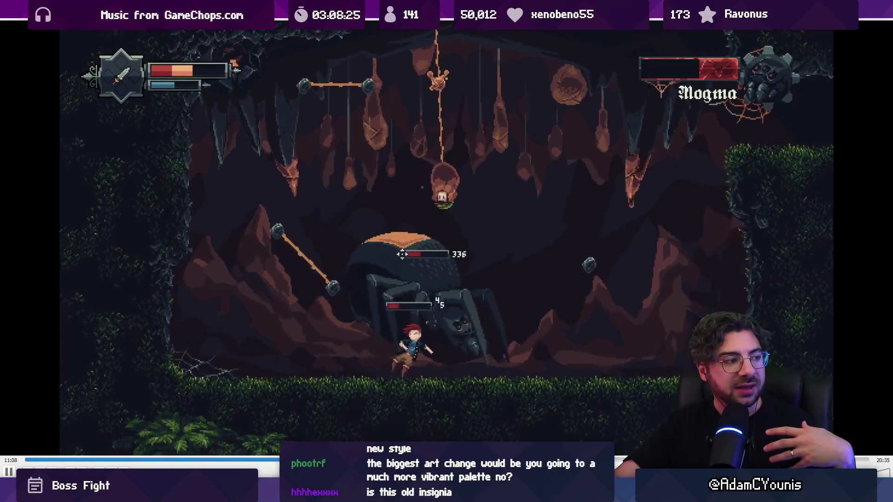
key(space)
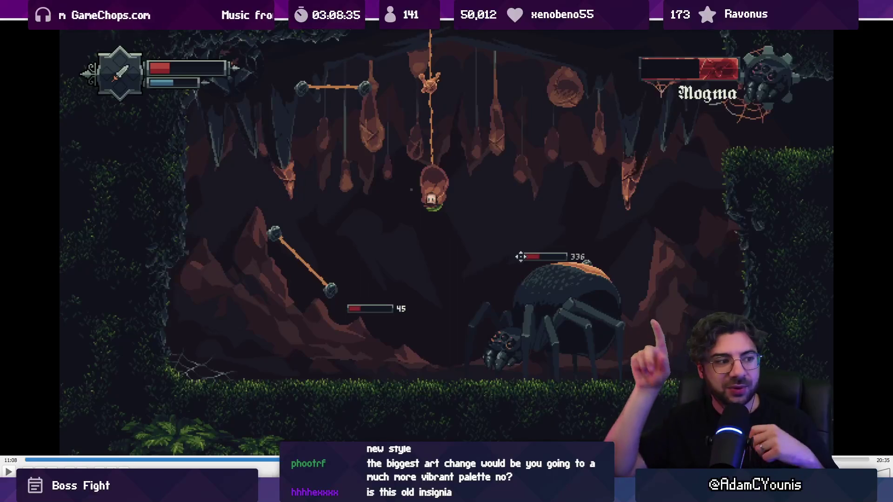
key(b)
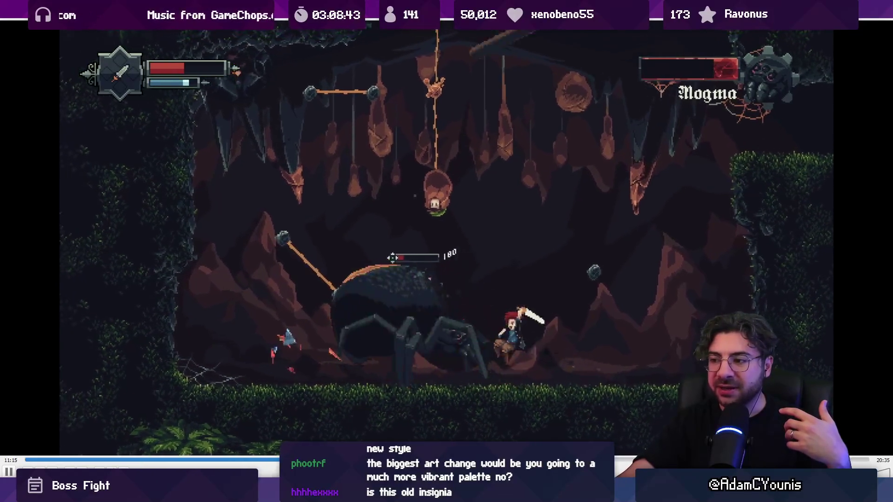
key(space)
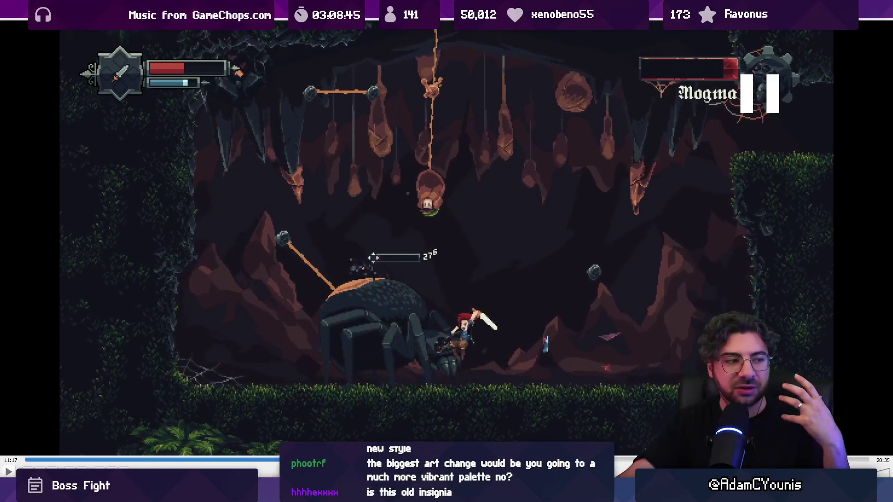
Skip ahead to the Harriette library boss fight and pause partway through it.
drag(491, 459, 758, 459)
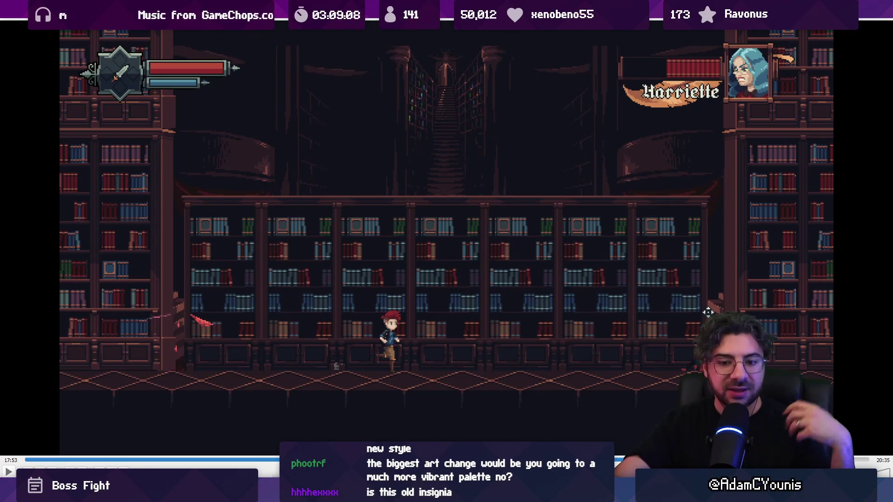
key(space)
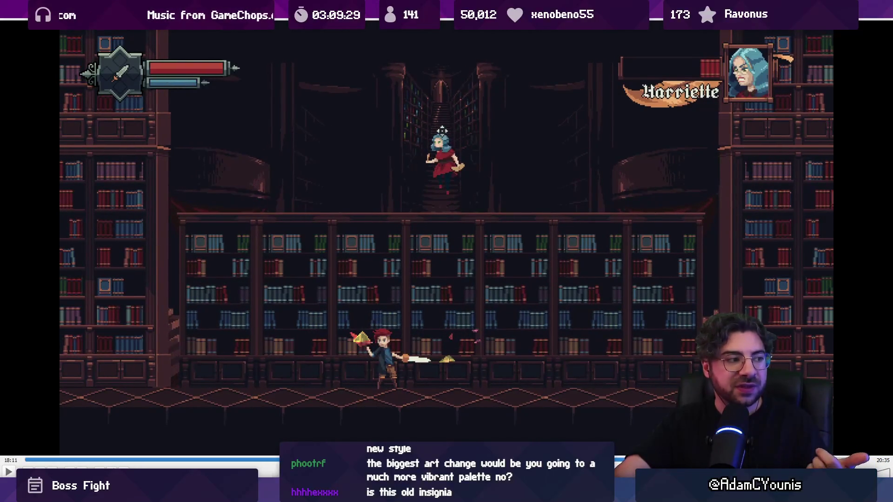
key(space)
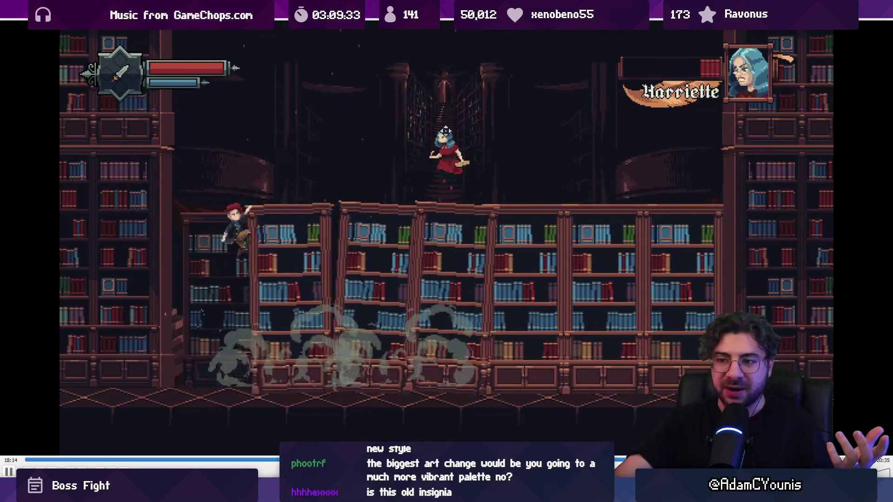
key(space)
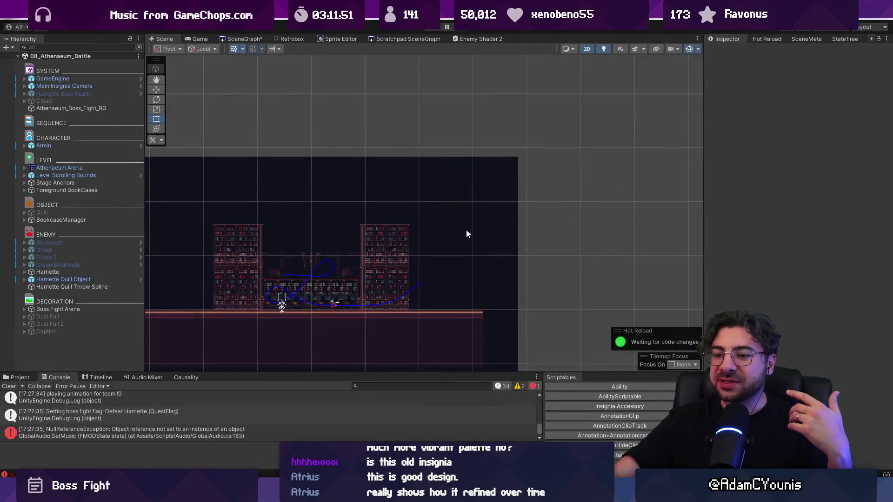
Load the Cheverton Dungeon Boss Room from the SceneGraph and enter Play mode.
click(242, 39)
scroll(423, 189, down, 5)
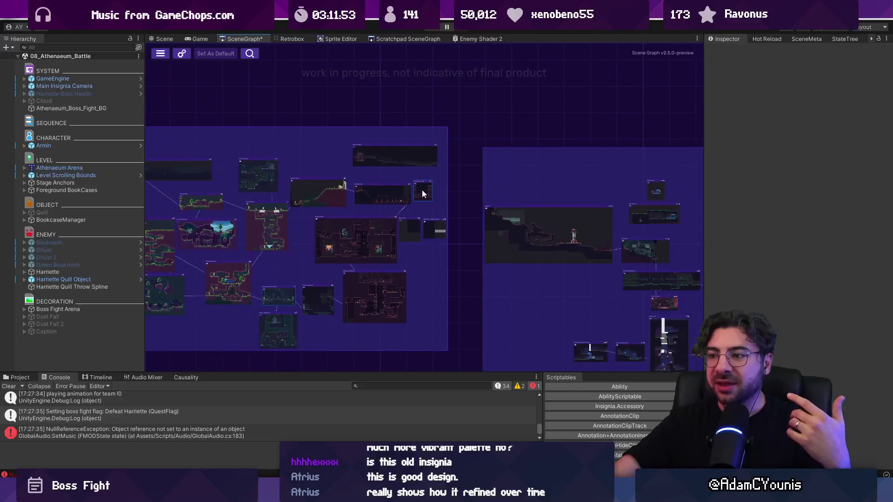
scroll(421, 211, up, 8)
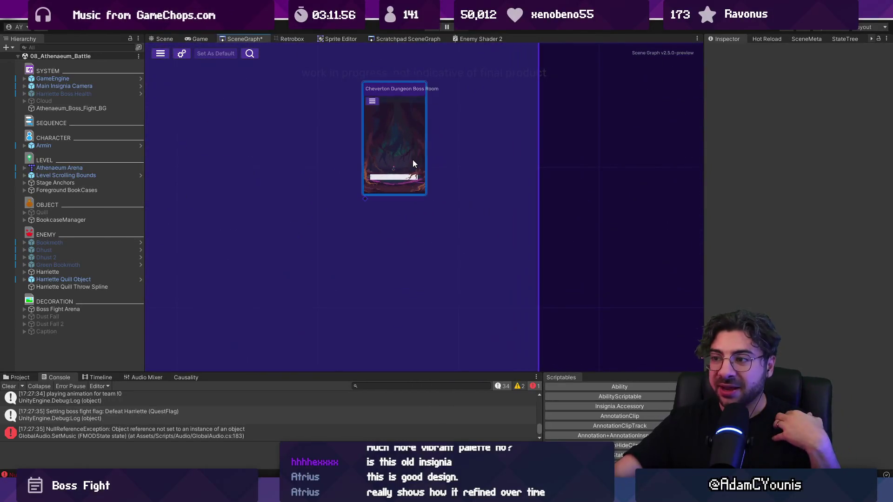
scroll(300, 353, up, 5)
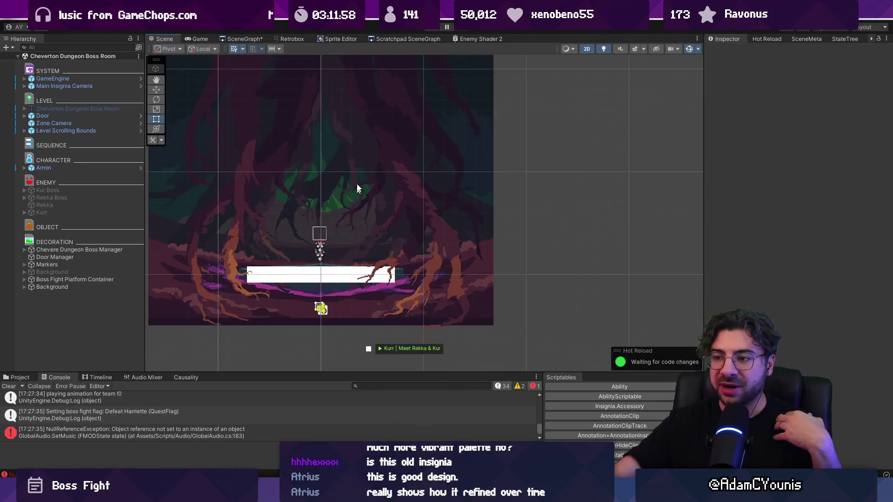
click(433, 27)
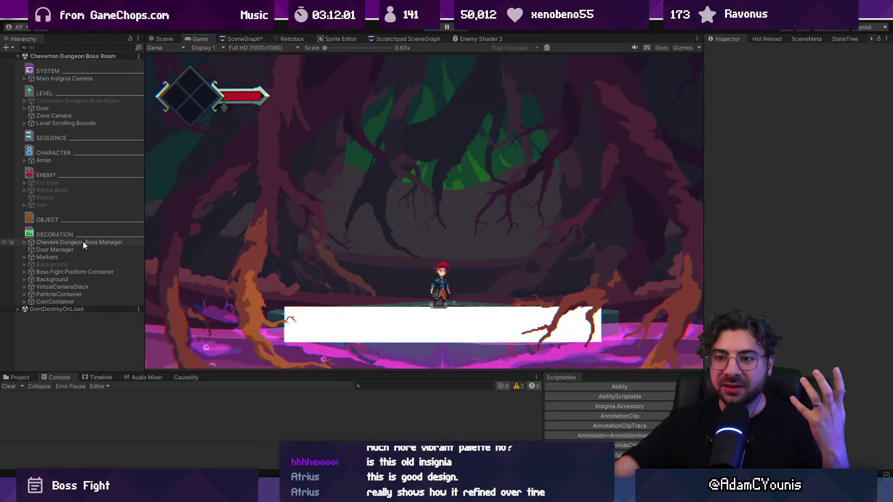
Raise the Chevere Dungeon Boss Manager's Progress to about 0.3 to fade the forest background, then stop playing.
click(84, 242)
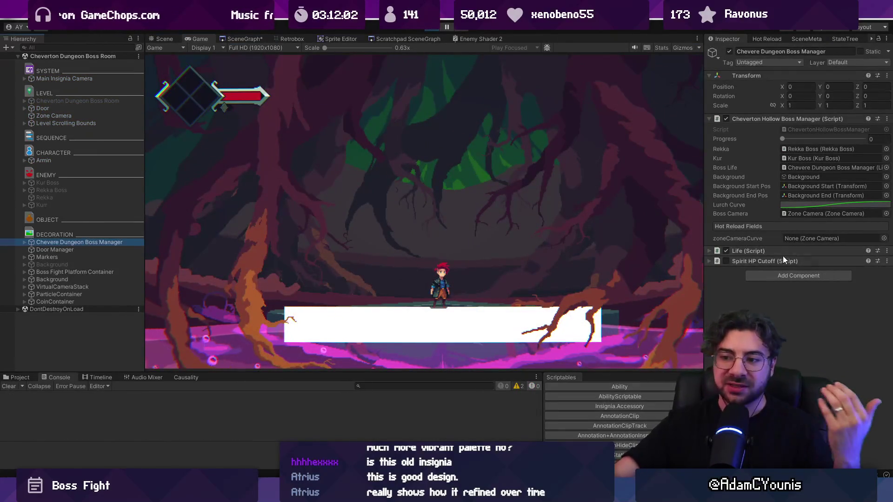
mouse_move(781, 139)
mouse_down()
mouse_move(816, 142)
mouse_move(676, 147)
mouse_up()
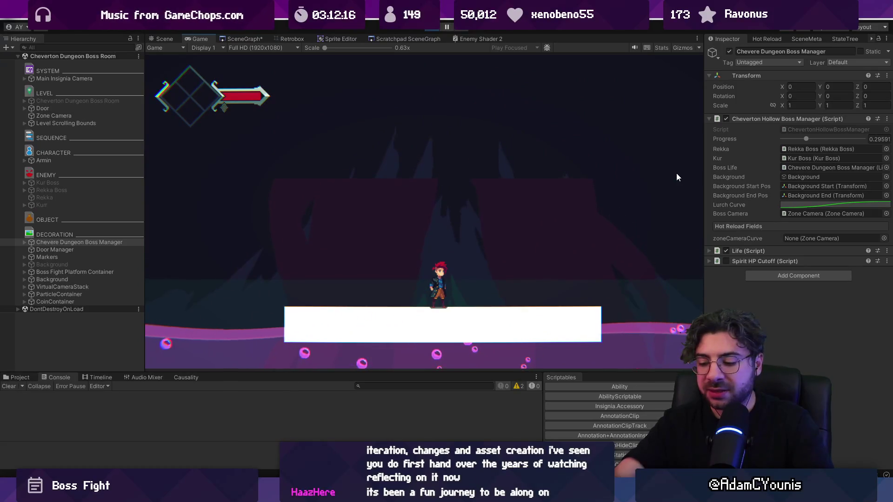
key(ctrl+p)
key(ctrl+p)
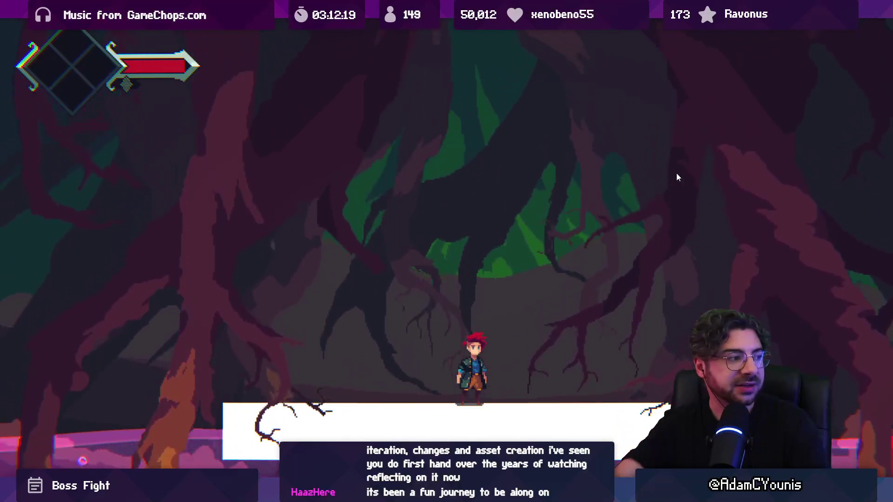
key(ctrl+1)
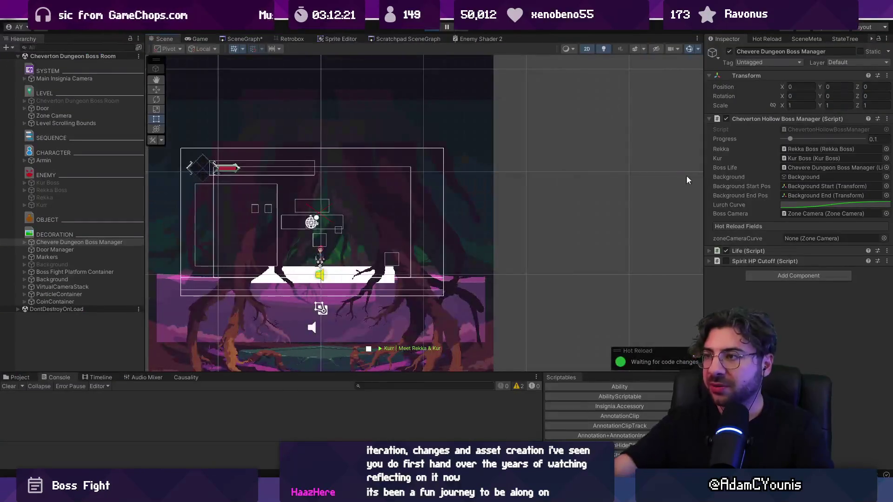
Exit Play mode and recompile the edited scripts through the Hot Reload panel.
click(433, 31)
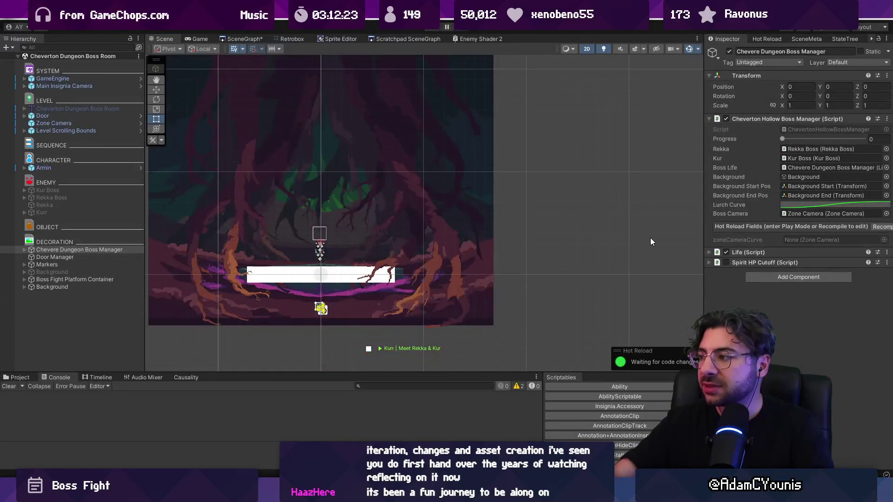
click(882, 227)
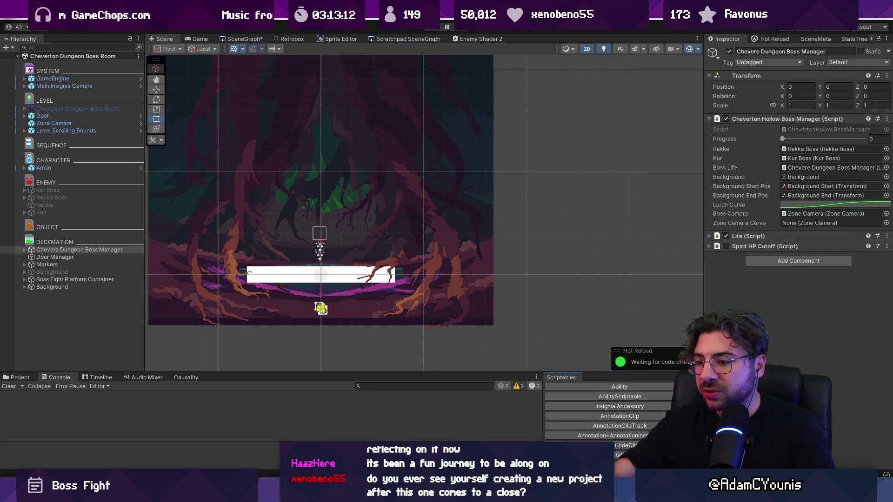
key(alt+Tab)
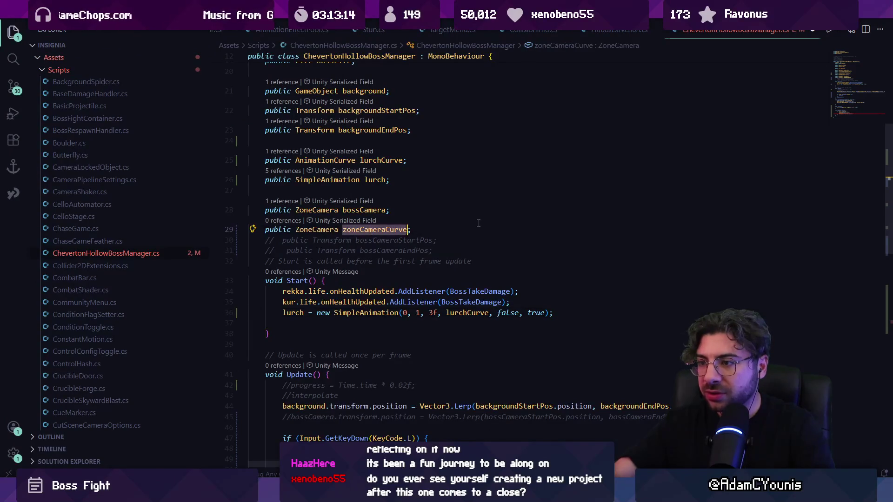
Change the zoneCameraCurve field's type to AnimationCurve.
key(ctrl+Left)
key(ctrl+shift+Right)
text(AnimationCurvbe)
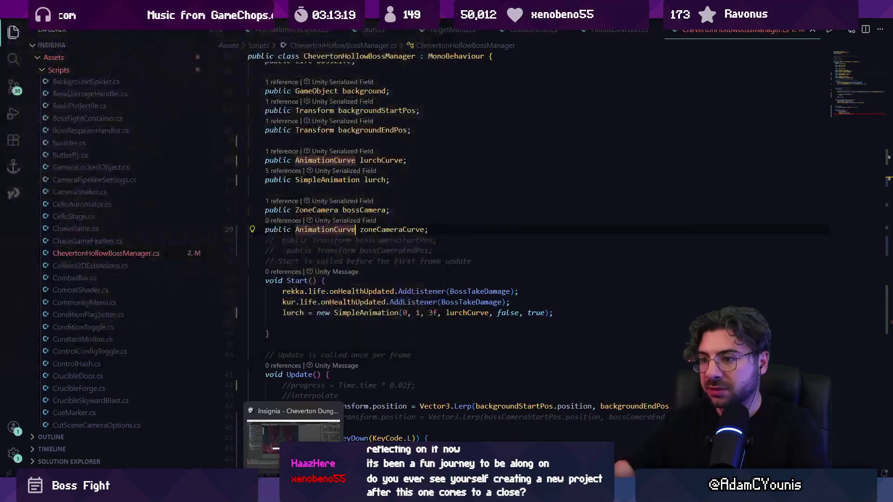
scroll(518, 303, down, 9)
click(518, 310)
key(Left)
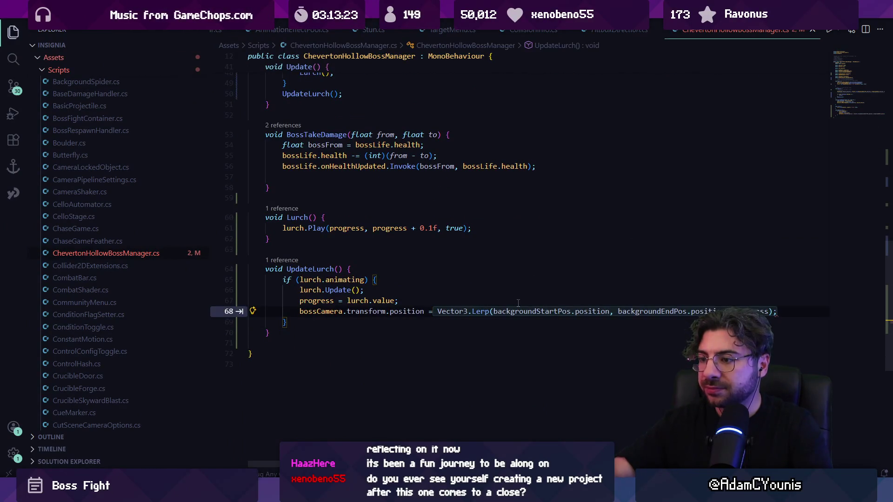
key(Escape)
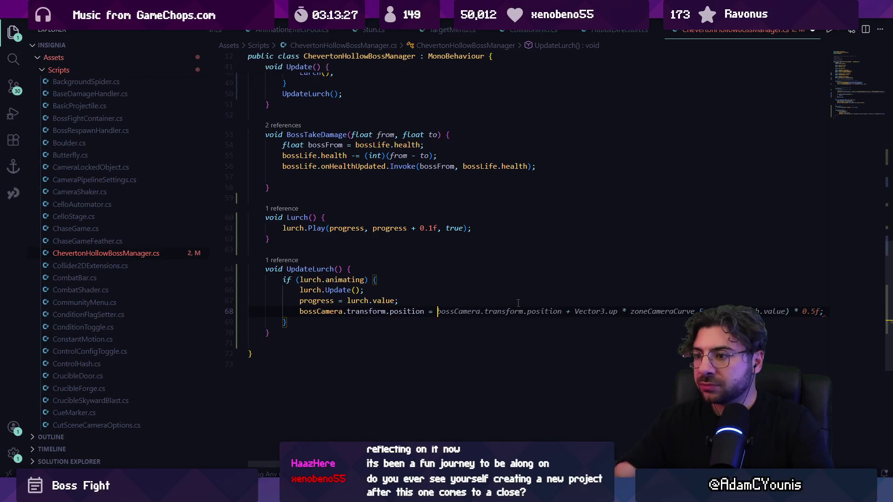
Add a Vector2 bossCameraStartPos field, assign it bossCamera.transform.position in Start(), and save.
scroll(452, 271, up, 10)
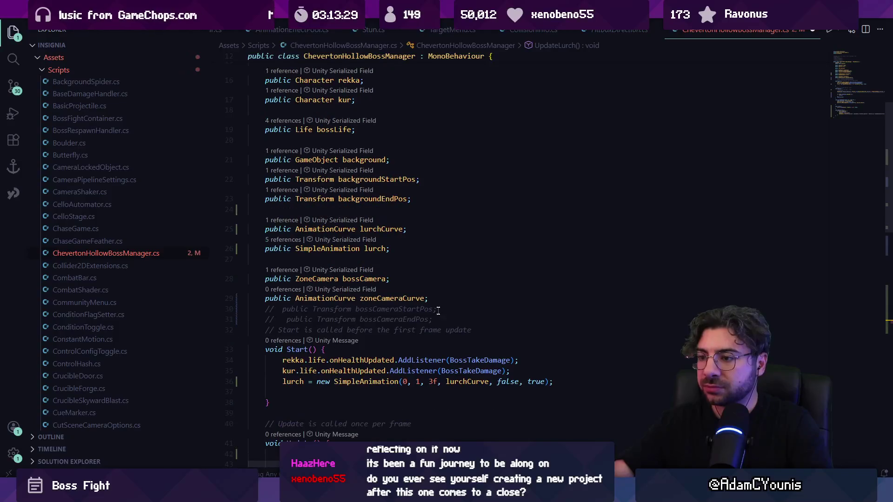
key(Return)
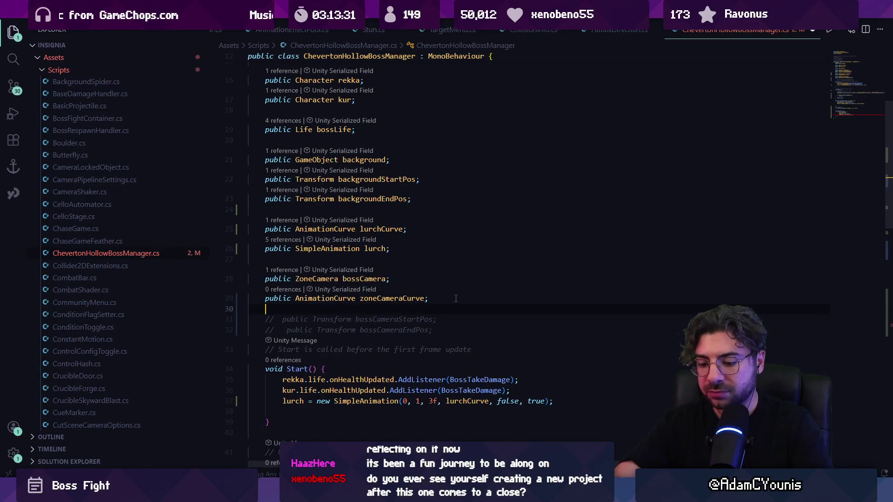
text(Vector2)
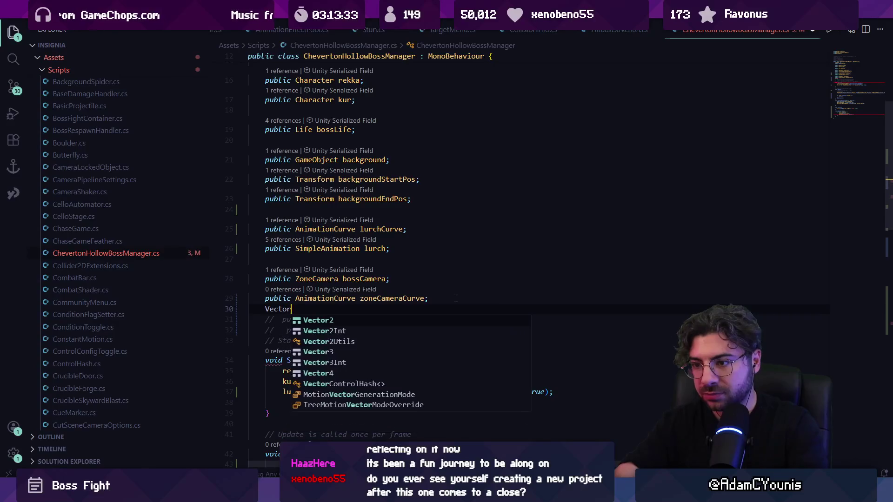
key(Tab)
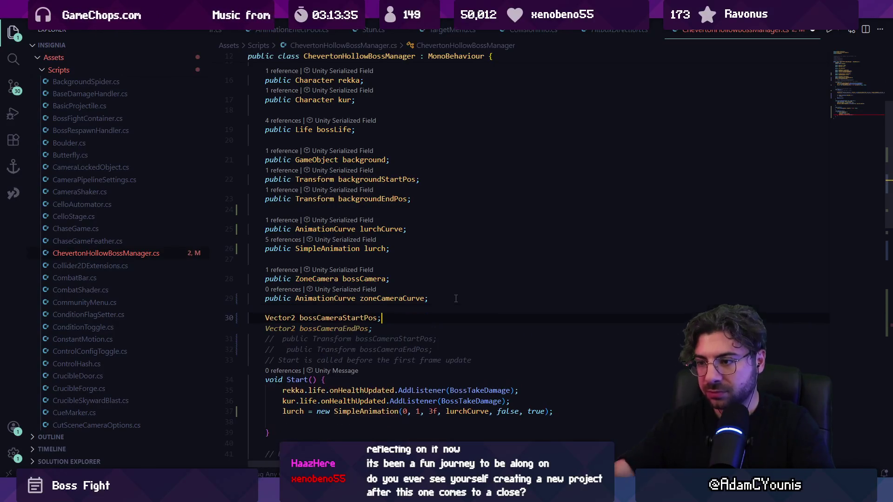
key(ctrl+shift+s)
key(Escape)
key(Down)
key(Down)
key(Down)
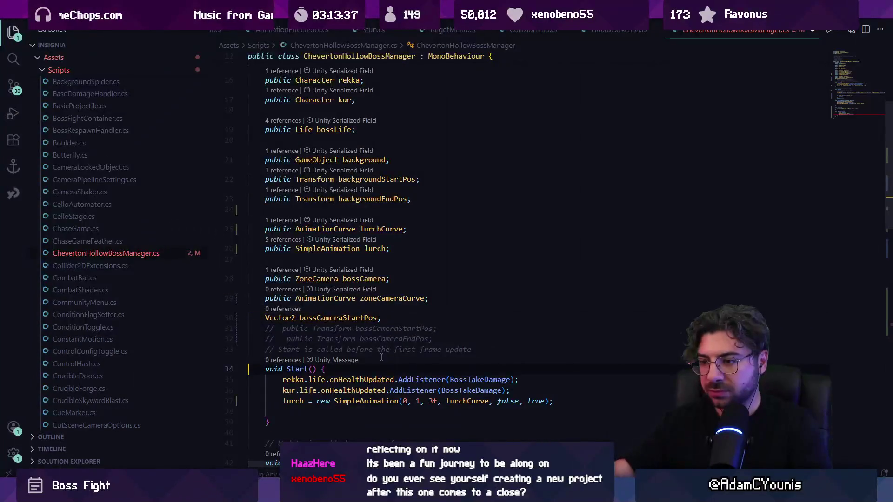
text(bossCameraStartPos = bossCamera.transform.position;)
key(Tab)
key(ctrl+s)
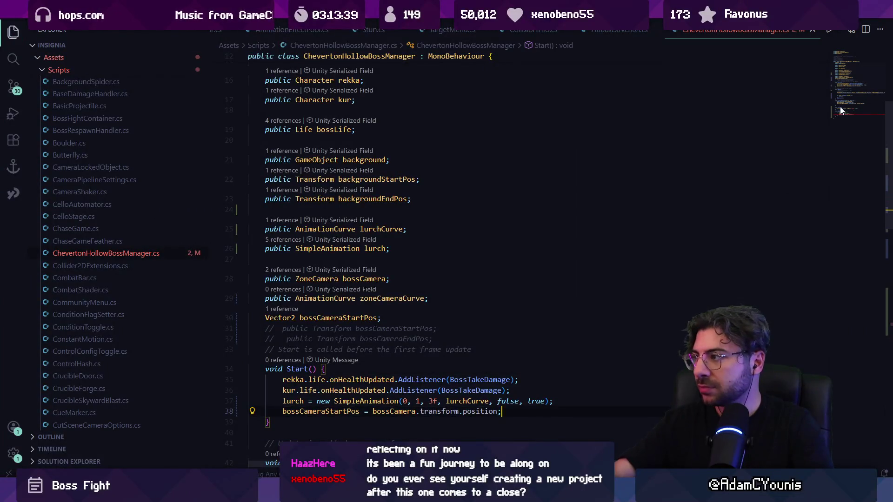
In UpdateLurch, set the camera position to bossCameraStartPos plus Vector2.up times the curve value.
click(837, 108)
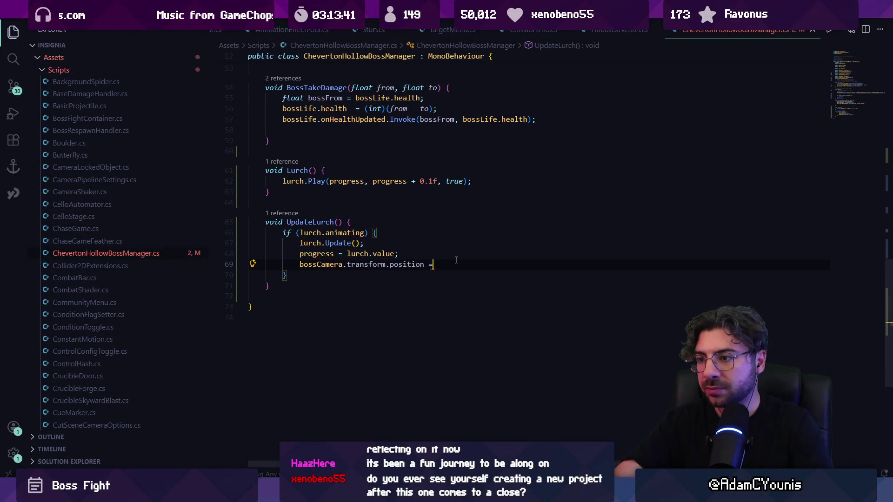
key(Tab)
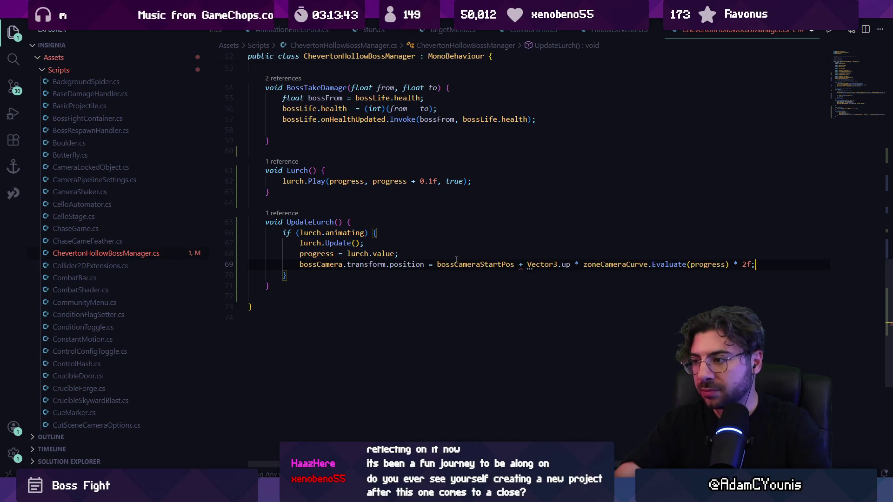
click(529, 263)
key(BackSpace)
text(2)
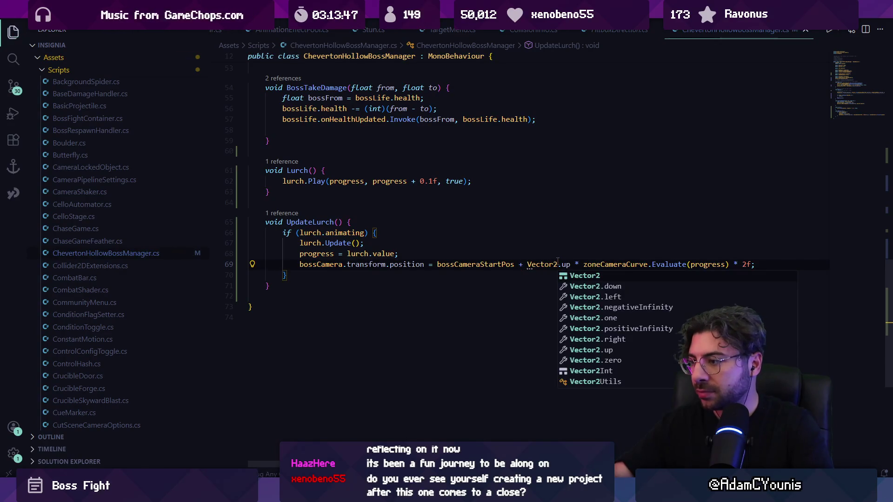
key(Escape)
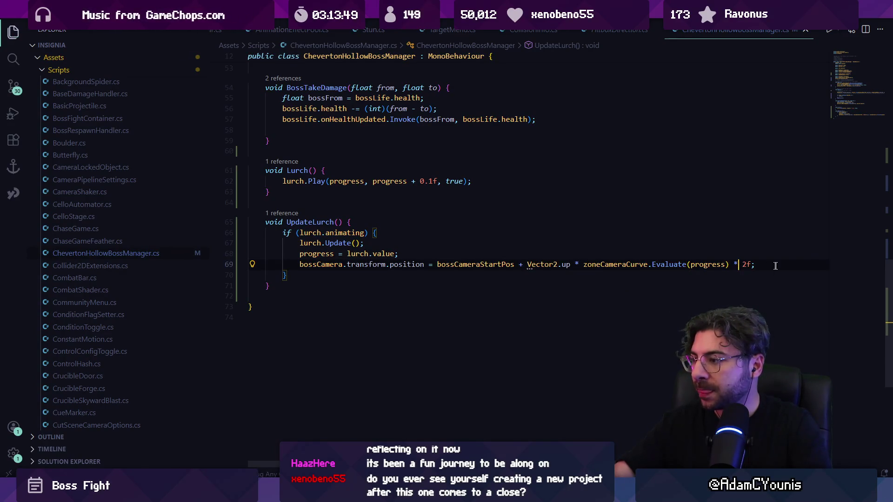
Evaluate zoneCameraCurve at lurch.value instead of progress and save the script.
key(Left)
key(ctrl+BackSpace)
text(lurch.va)
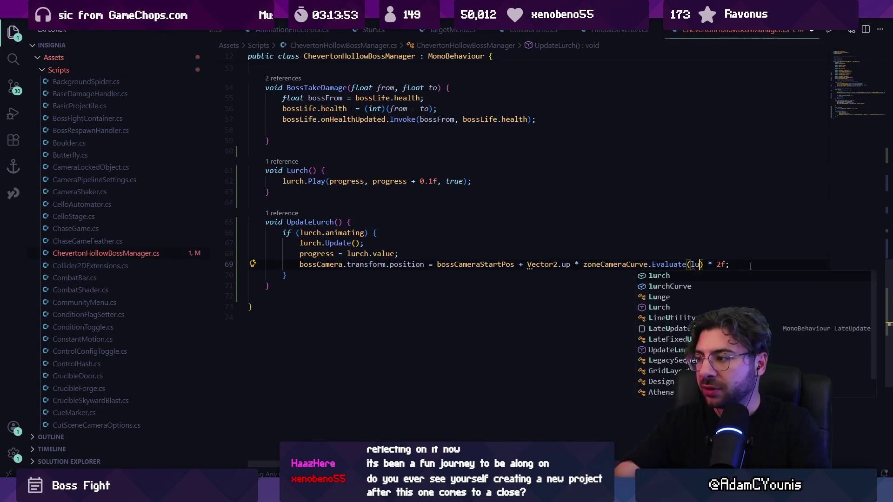
key(Tab)
key(ctrl+s)
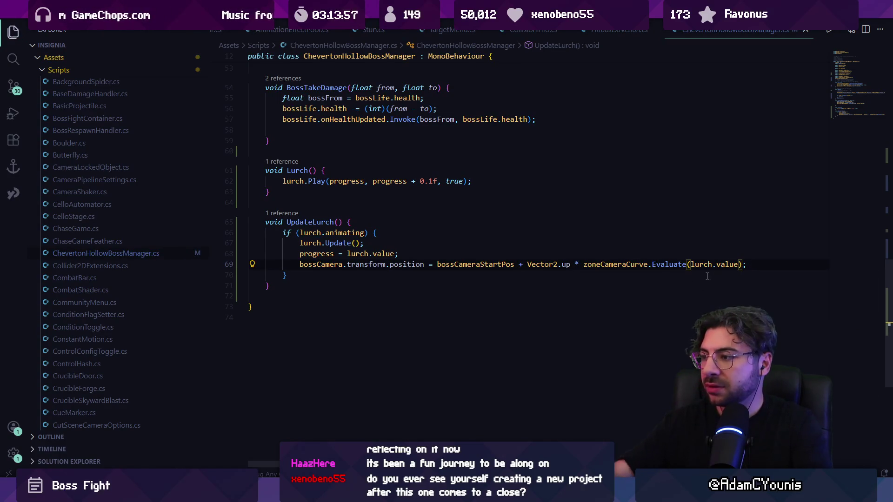
key(alt+Tab)
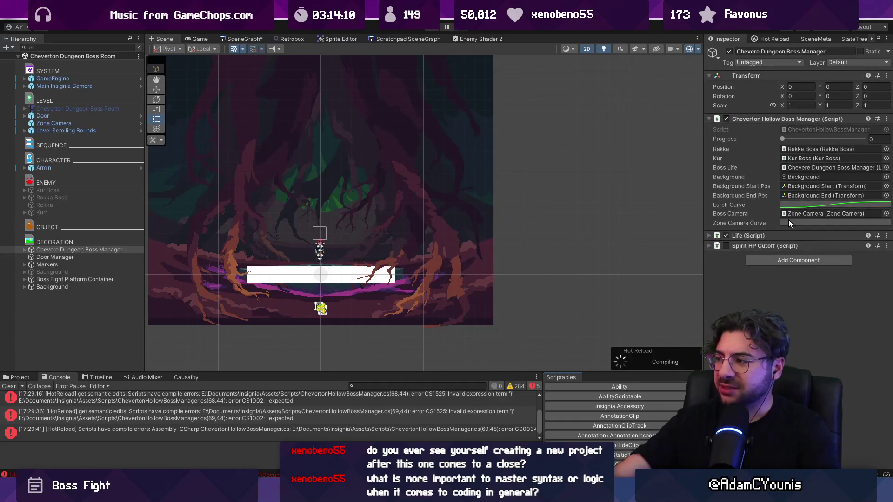
Open the Zone Camera Curve and set its start key to time 0, value 0.
click(789, 223)
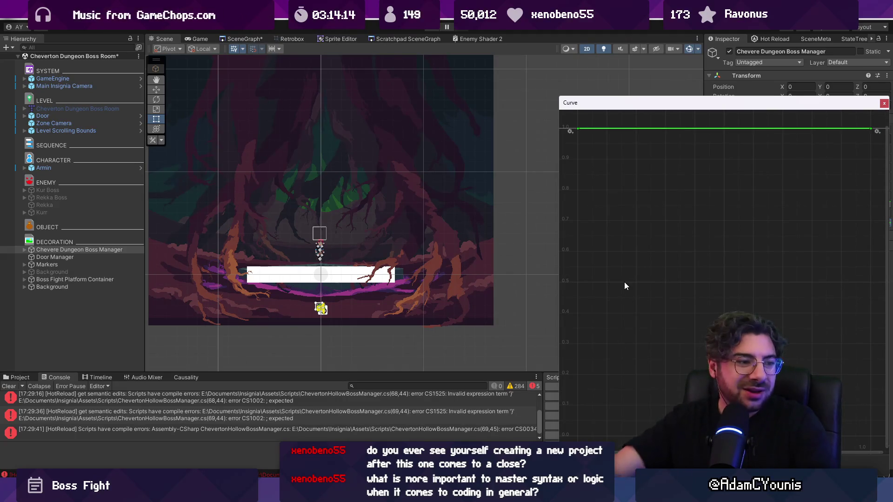
click(579, 129)
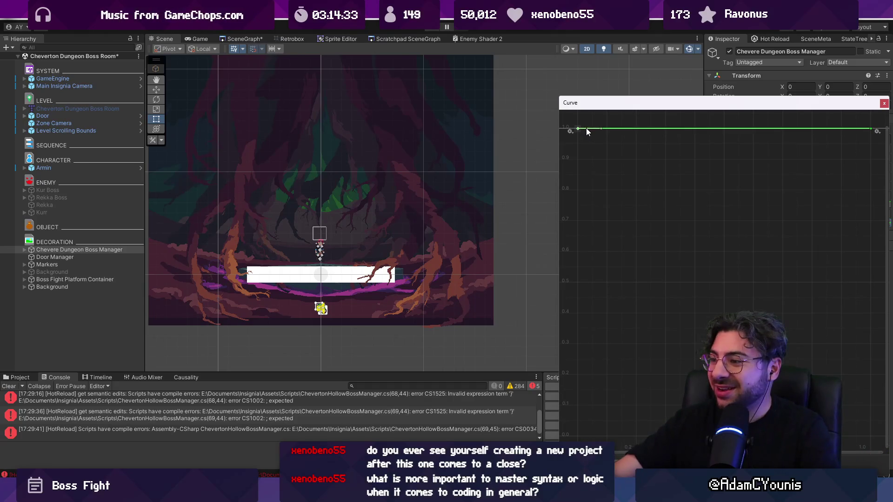
scroll(583, 139, down, 1)
click(571, 135)
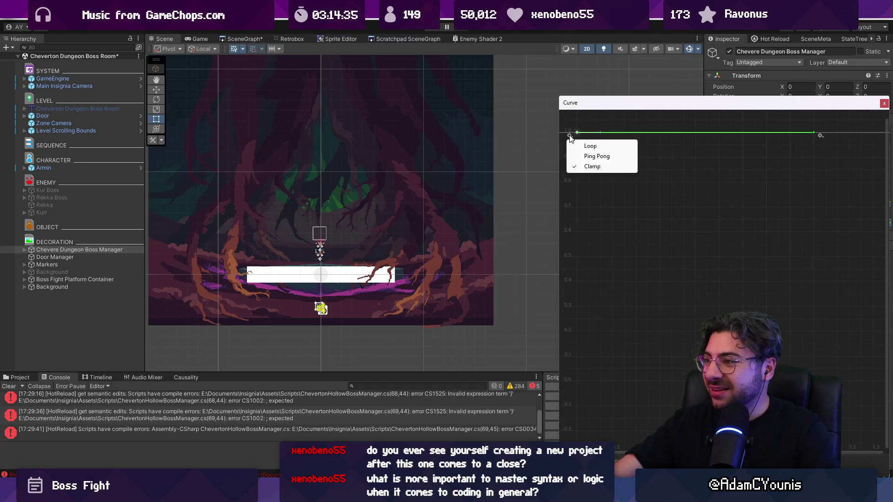
click(593, 167)
right_click(577, 133)
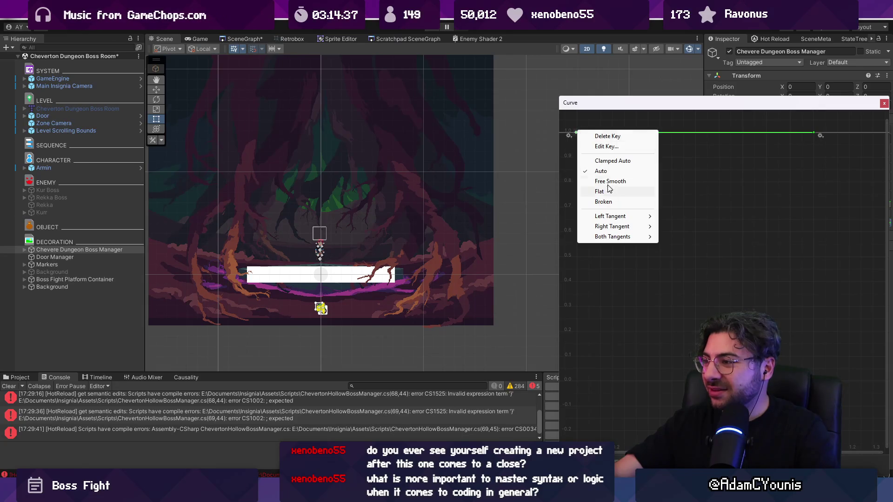
click(603, 147)
key(shift+Tab)
text(0)
key(Tab)
text(0)
click(636, 199)
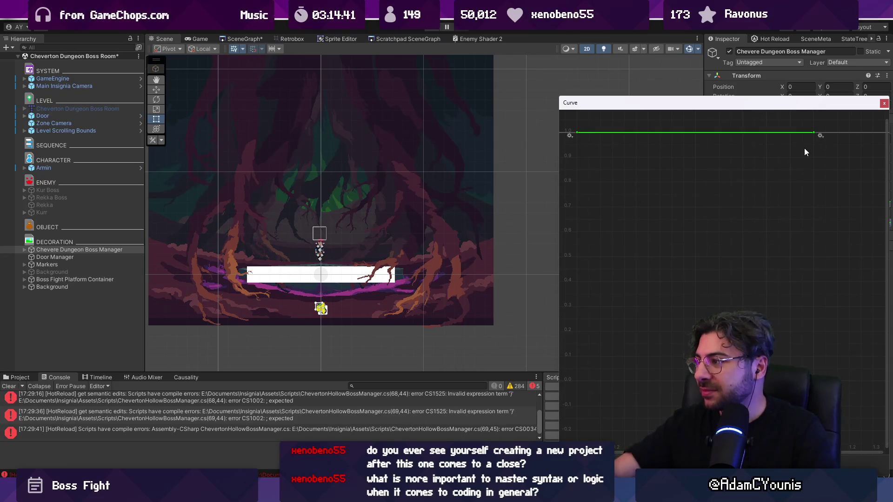
Set both the first and end keys' values to 0 and frame the curve.
right_click(576, 132)
click(604, 148)
text(0)
key(Return)
right_click(812, 132)
click(820, 148)
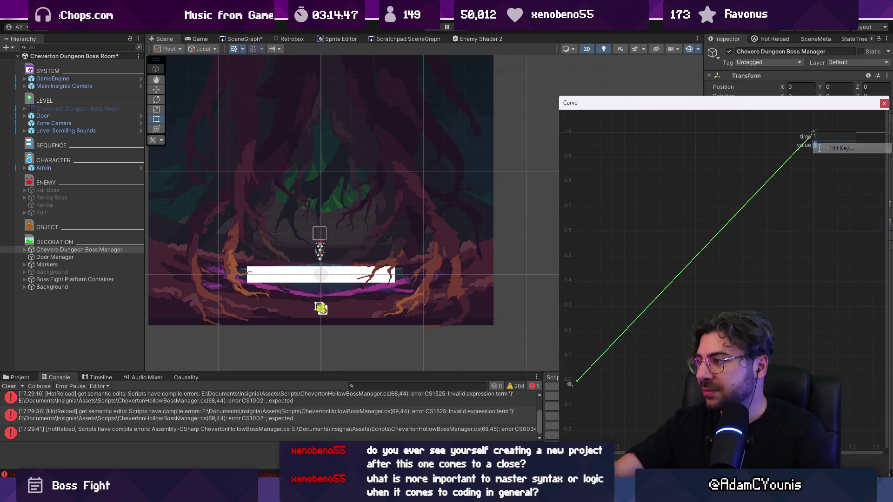
click(819, 148)
text(0)
key(Return)
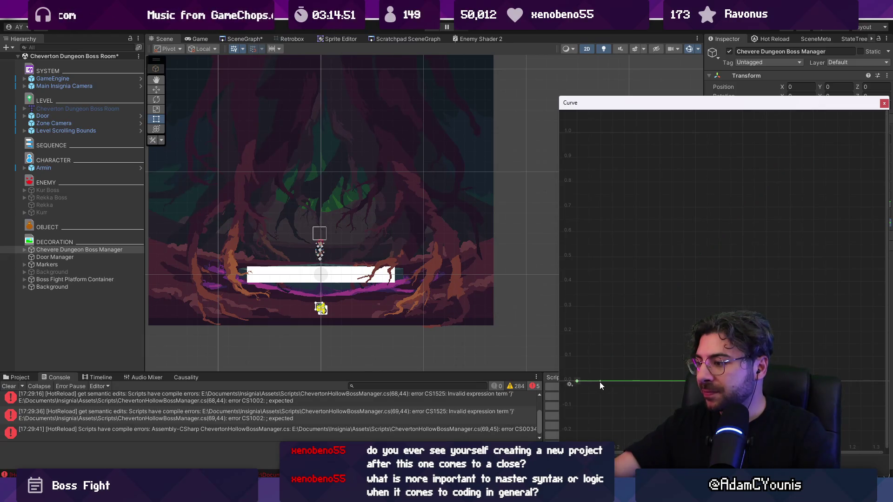
key(f)
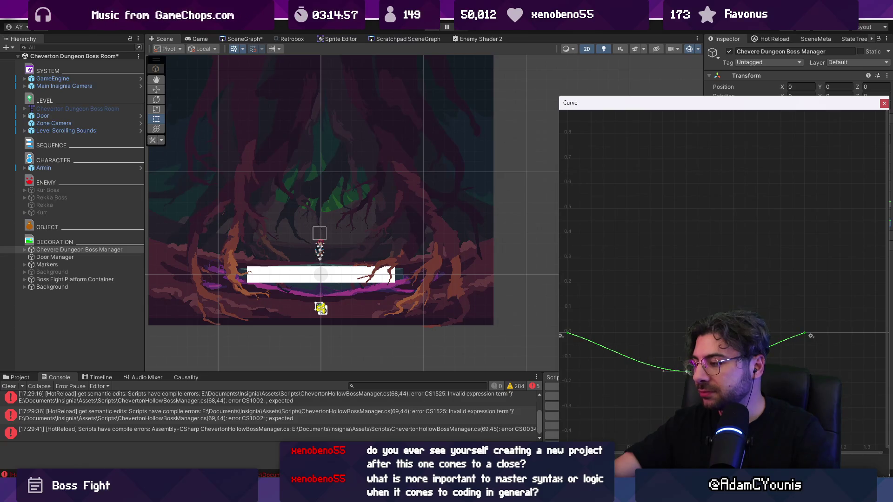
Give both end keys free tangents and flatten the curve where it meets the end key.
drag(580, 275, 836, 307)
right_click(829, 293)
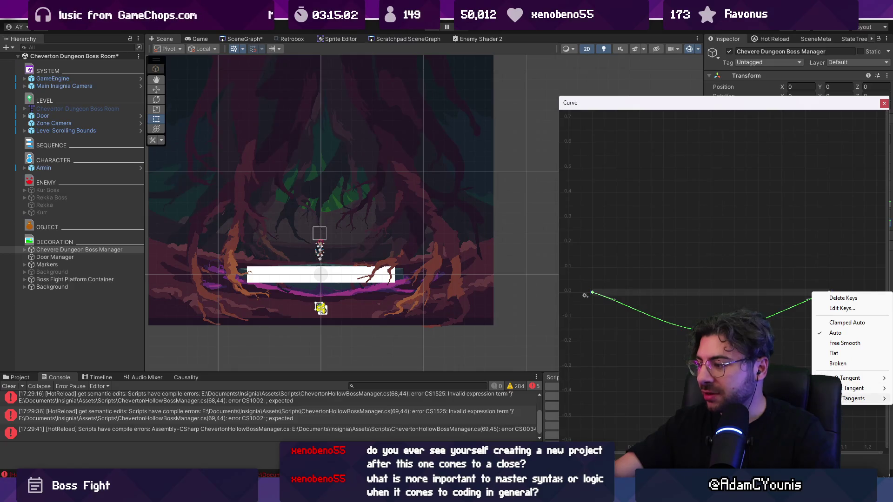
click(652, 308)
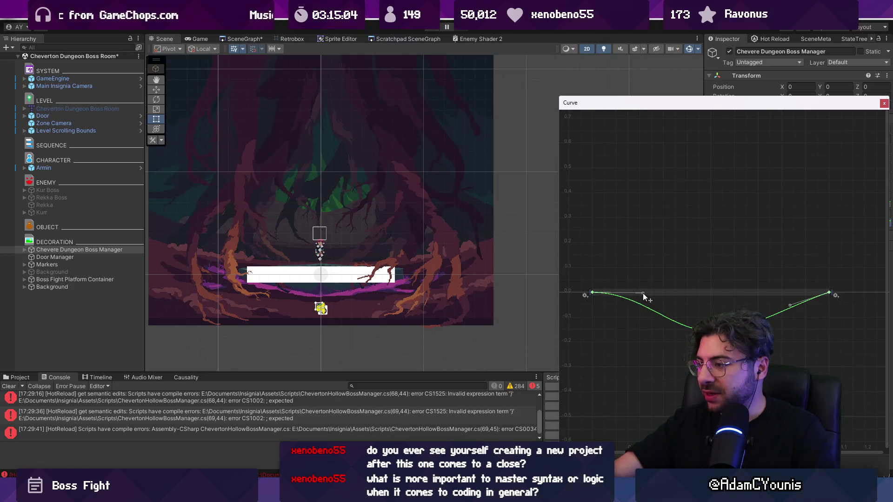
drag(789, 306, 785, 292)
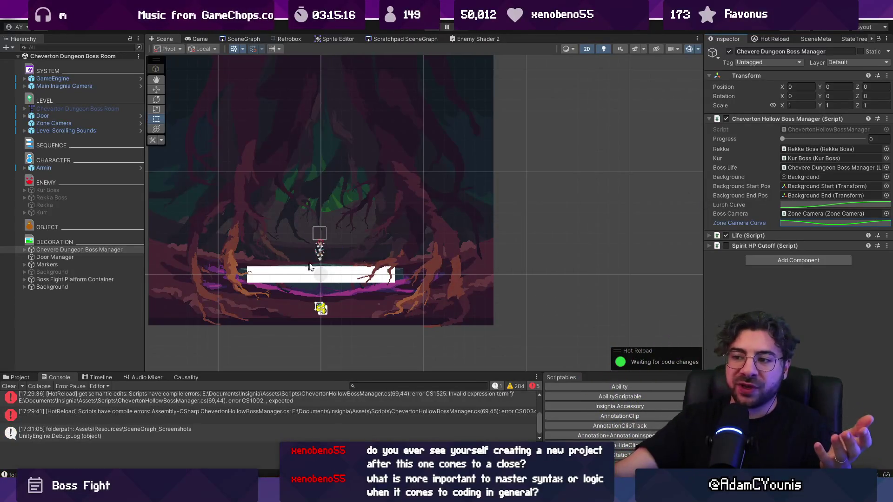
Play the boss room briefly to watch the camera during the boss lurch.
click(427, 31)
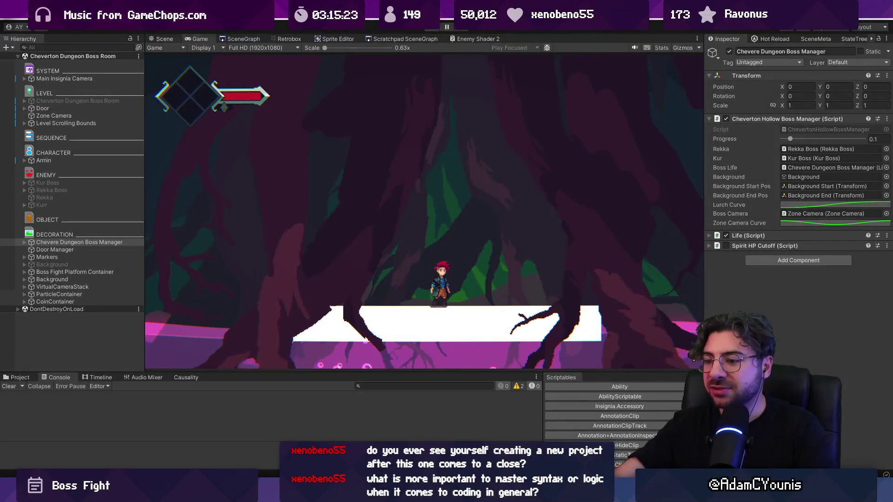
key(alt+Tab)
Search the script for the bossCamera.transform.position line in UpdateLurch (line 69).
click(407, 264)
click(485, 264)
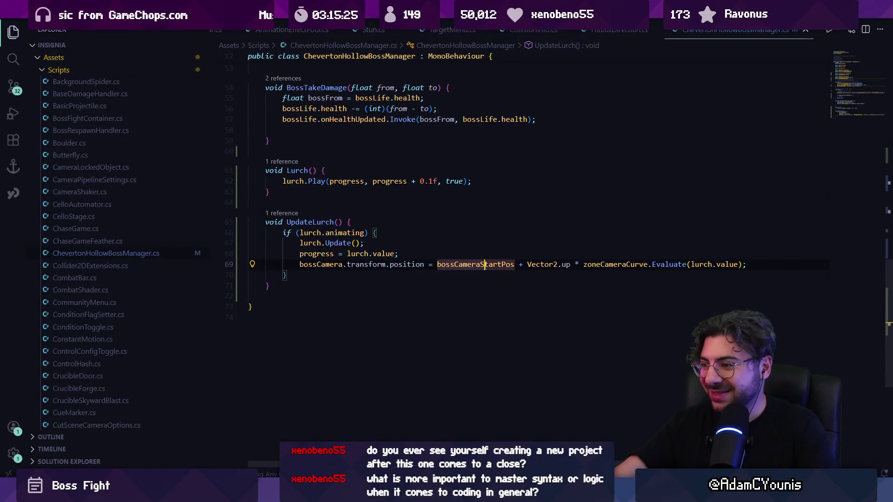
click(345, 264)
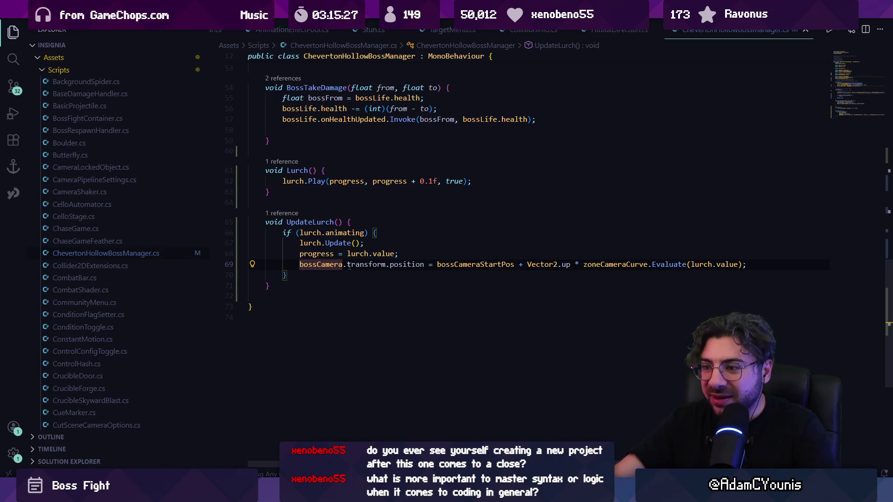
key(ctrl+f)
text(bossc)
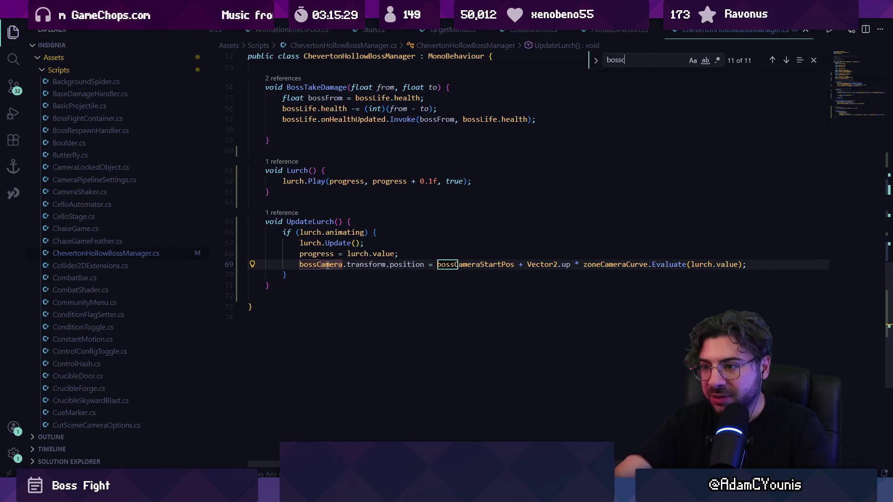
text(amera.tra)
text(ition)
key(Return)
key(Return)
key(Return)
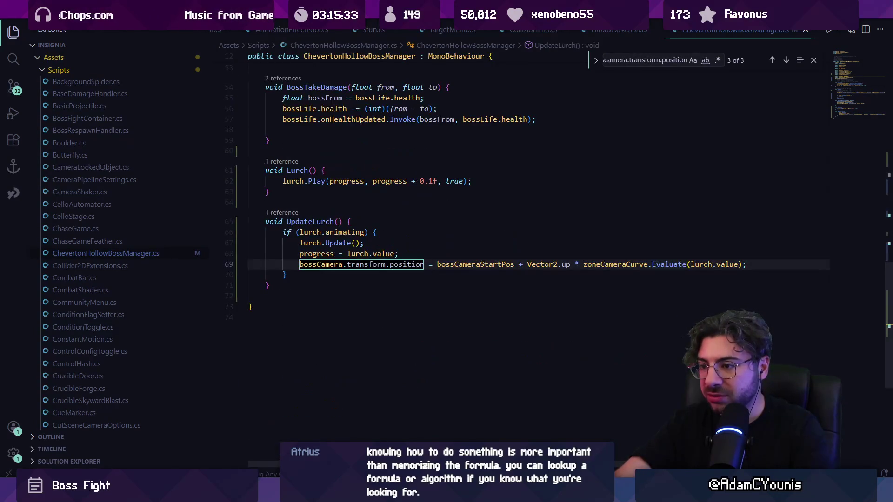
key(Escape)
key(alt+Tab)
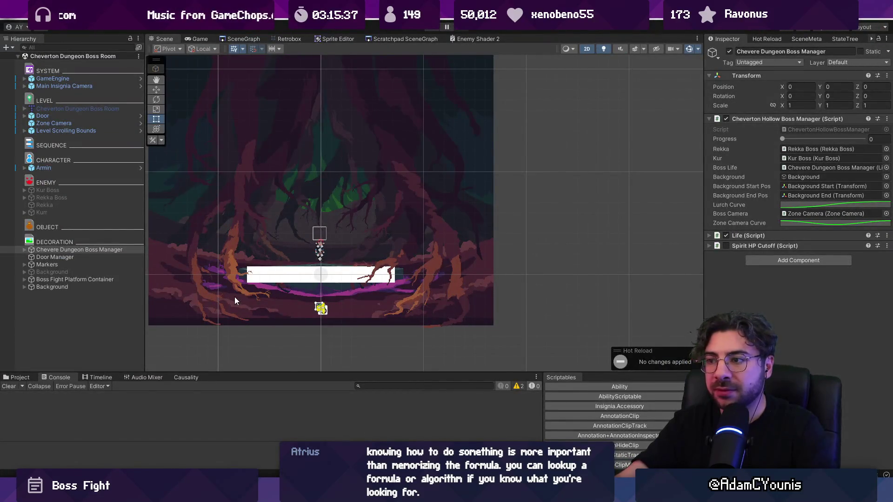
Play-test while watching the Zone Camera's Y position sink from about 1.39 to 1.26.
click(806, 213)
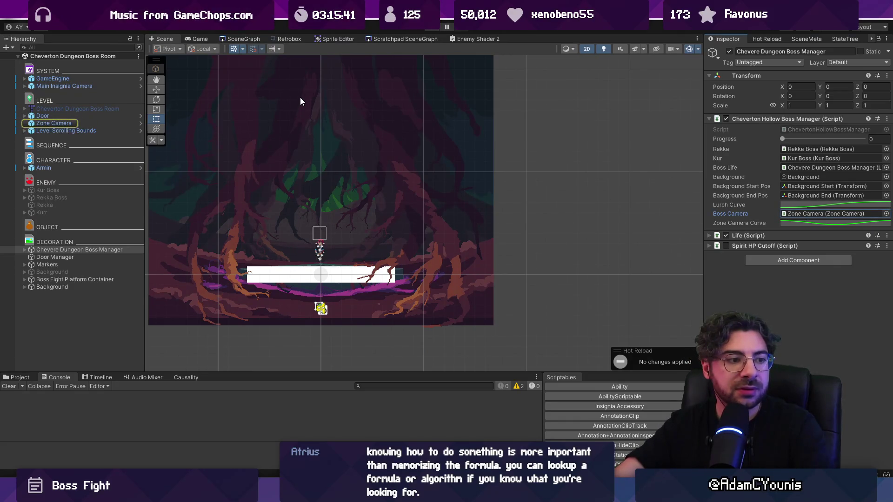
click(431, 29)
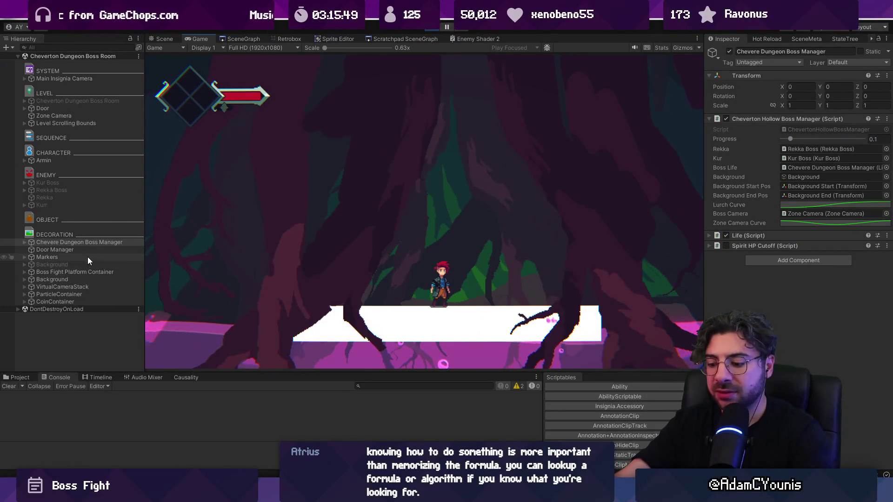
key(ctrl+1)
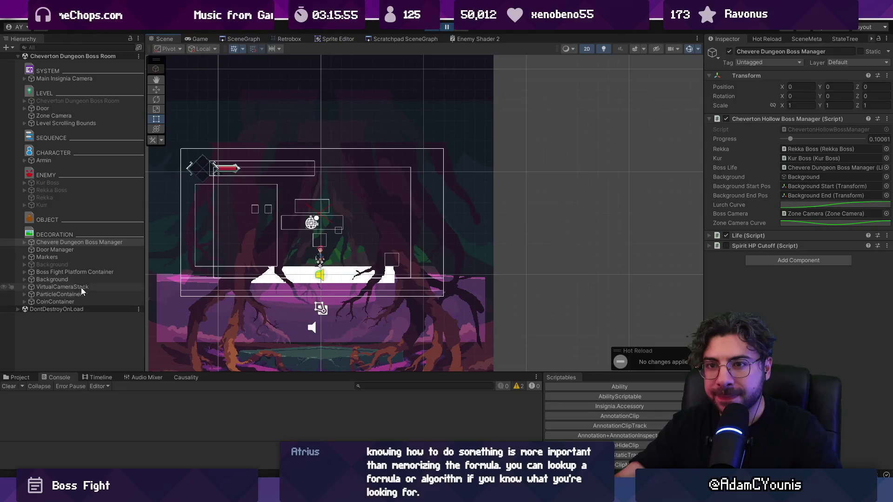
click(26, 243)
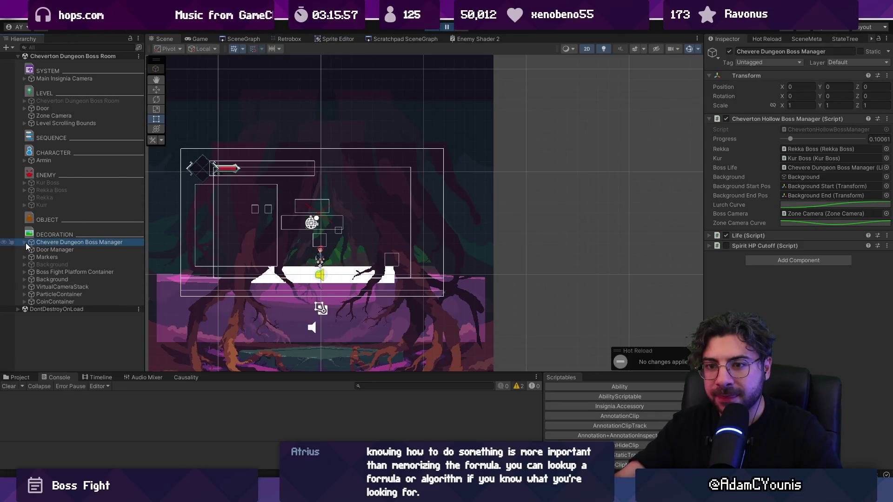
click(26, 272)
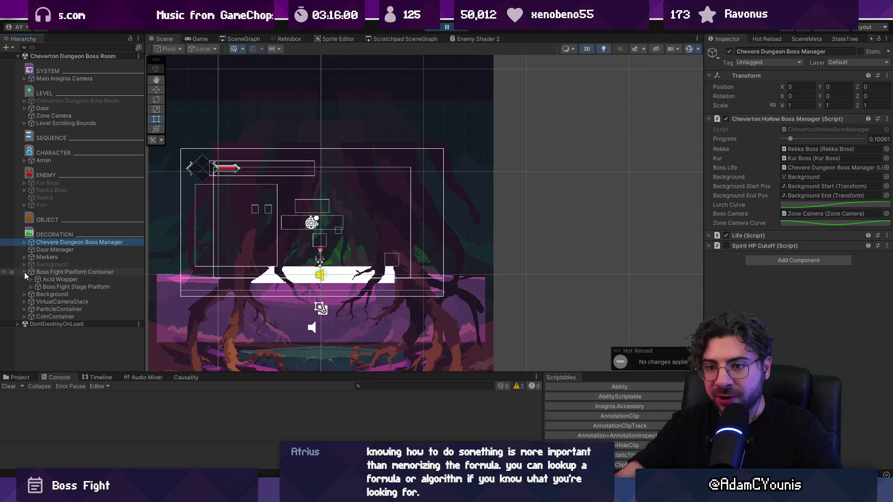
click(24, 272)
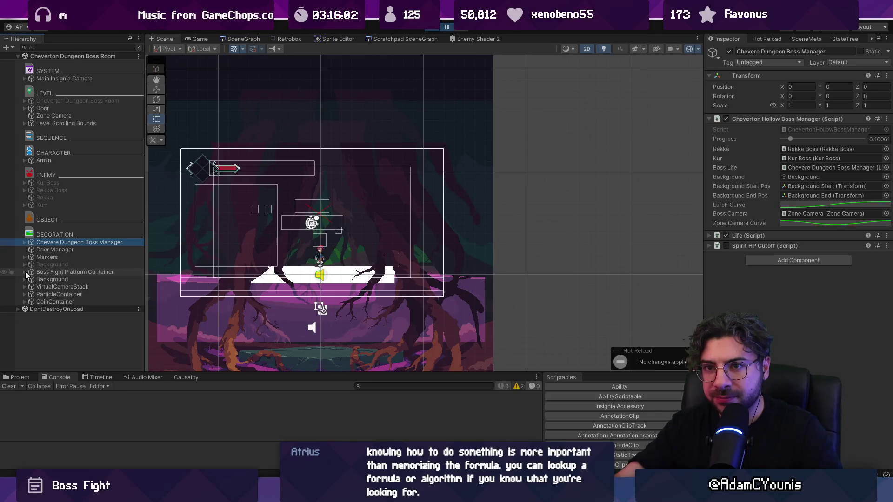
click(88, 115)
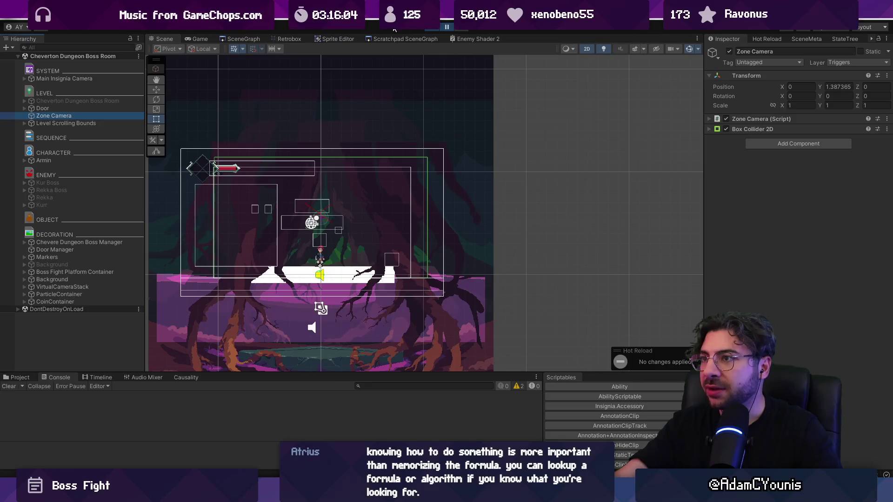
click(447, 29)
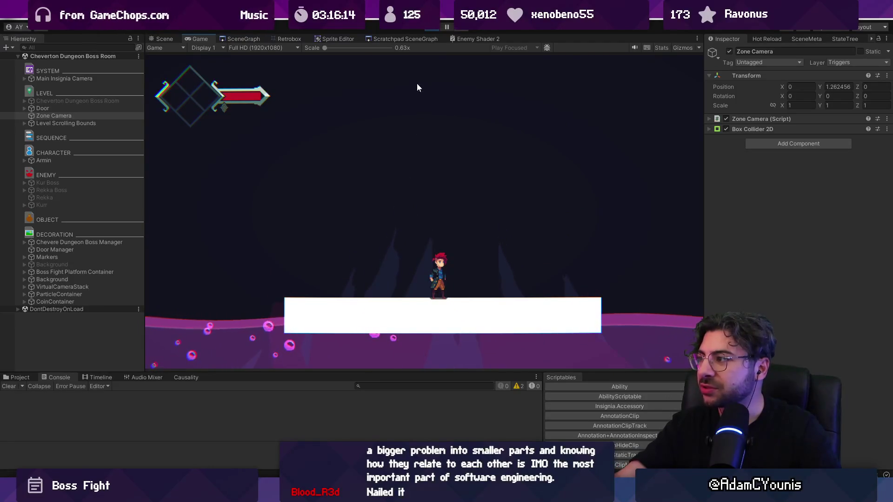
click(432, 26)
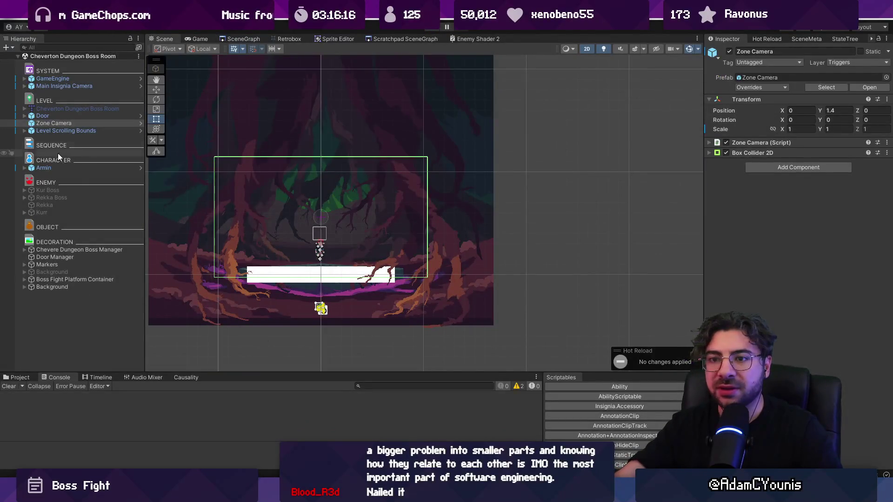
Make the curve's bottom key auto-tangent and drag it much further down.
click(93, 250)
click(808, 220)
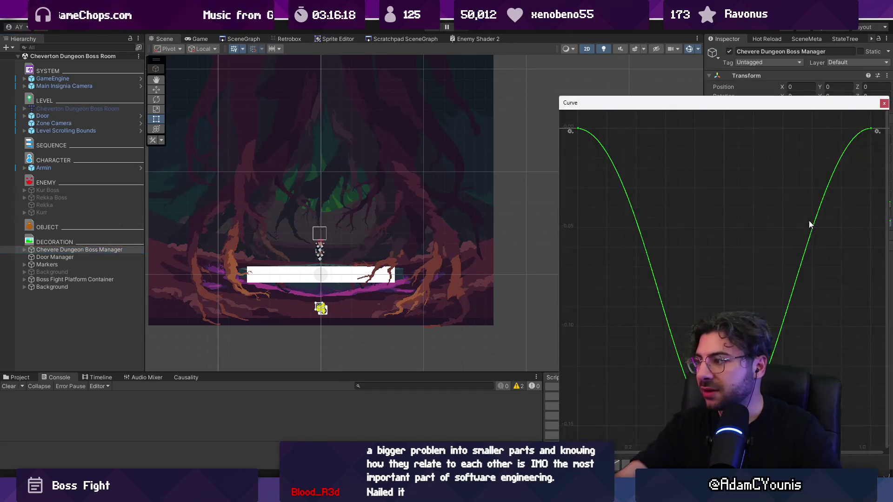
scroll(673, 255, down, 3)
scroll(669, 247, down, 2)
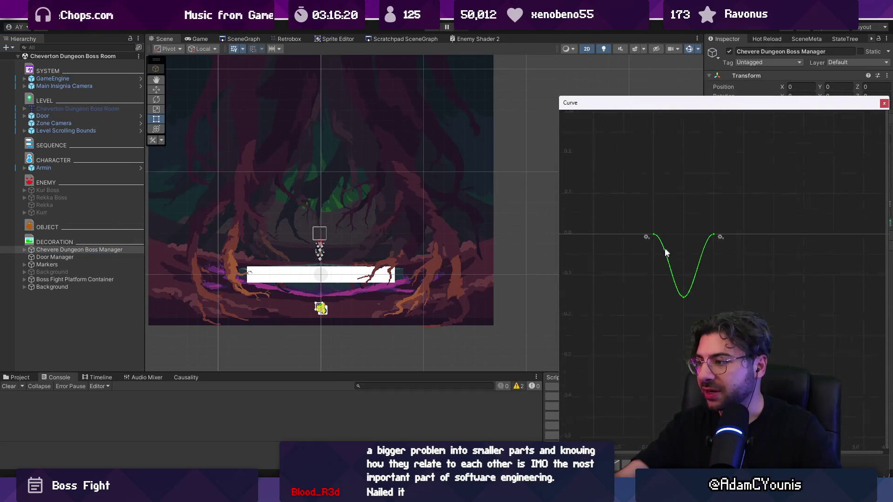
key(f)
scroll(664, 288, down, 2)
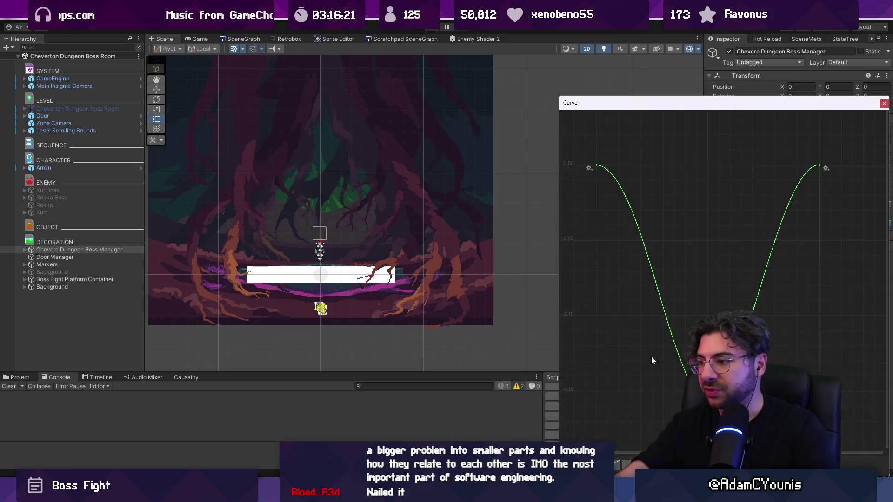
right_click(708, 417)
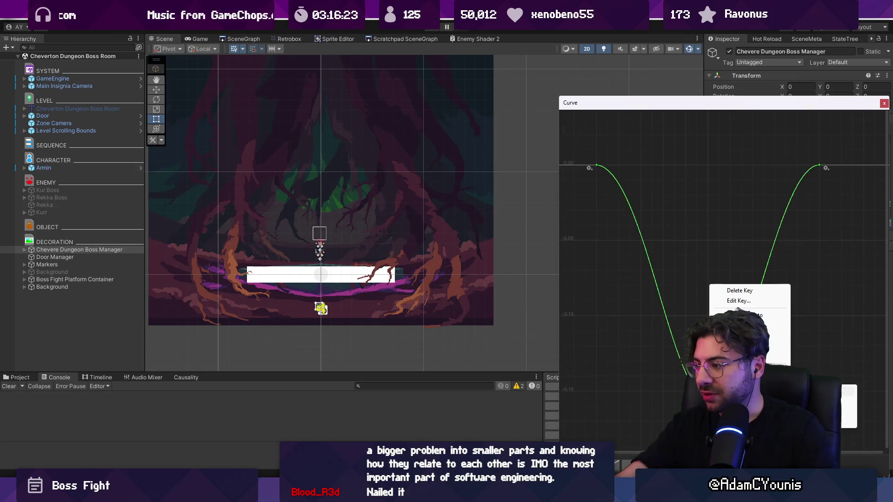
click(744, 314)
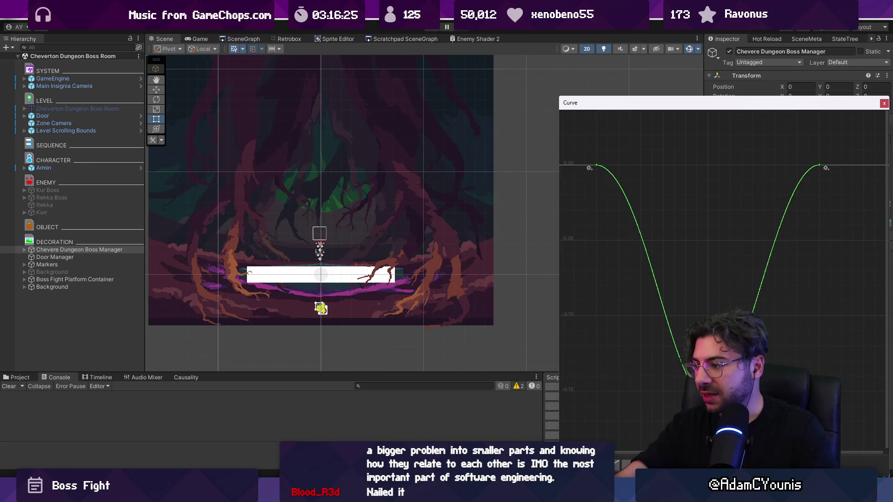
drag(707, 416, 708, 465)
key(f)
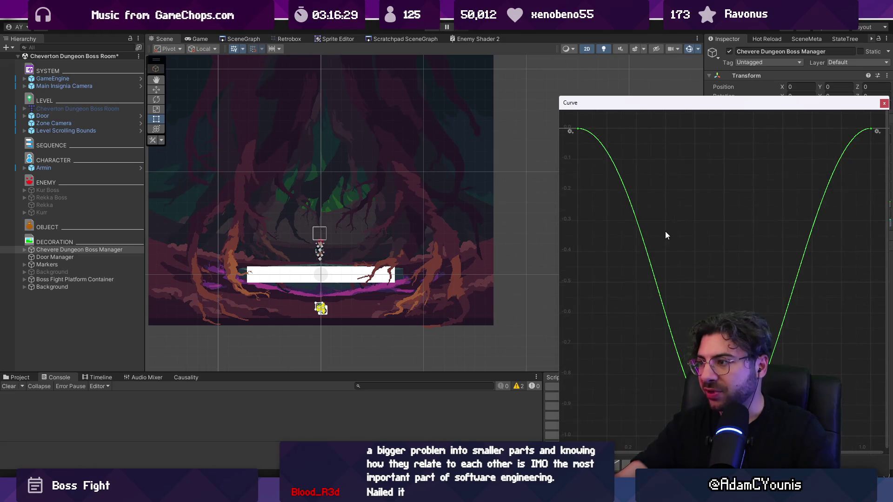
Play-test the deeper camera dip until Progress reaches 0.4, then stop.
click(428, 27)
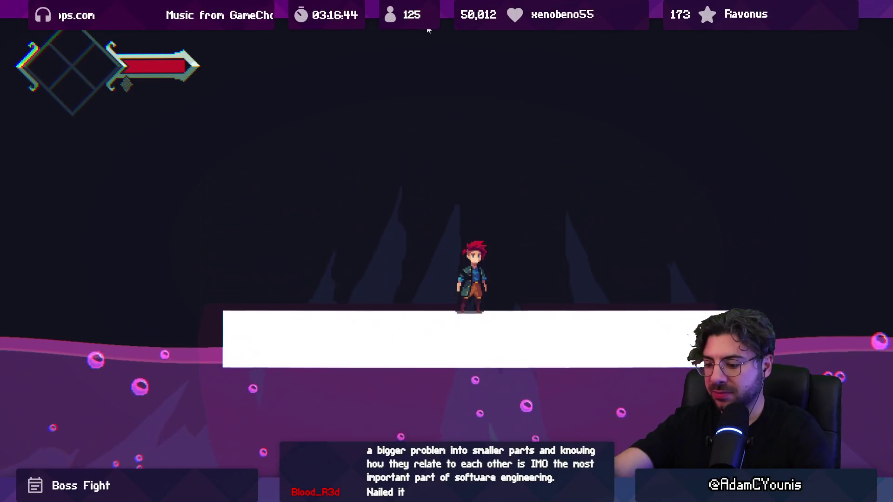
key(shift+space)
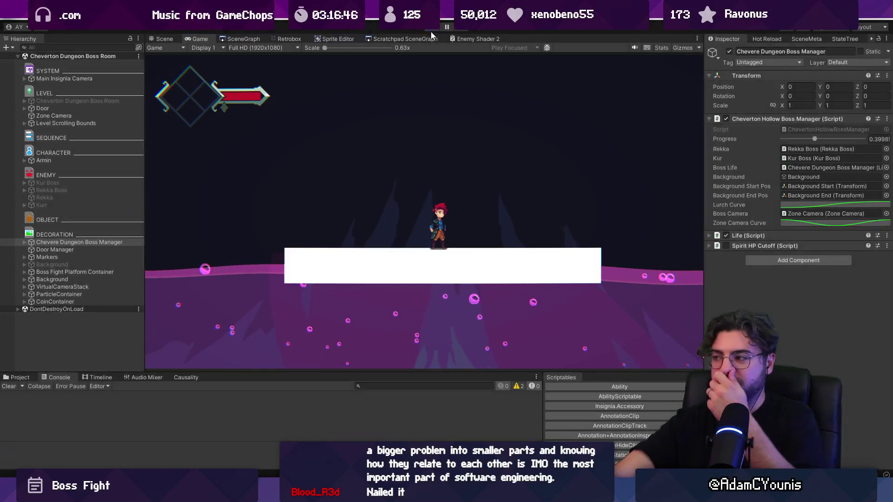
click(431, 32)
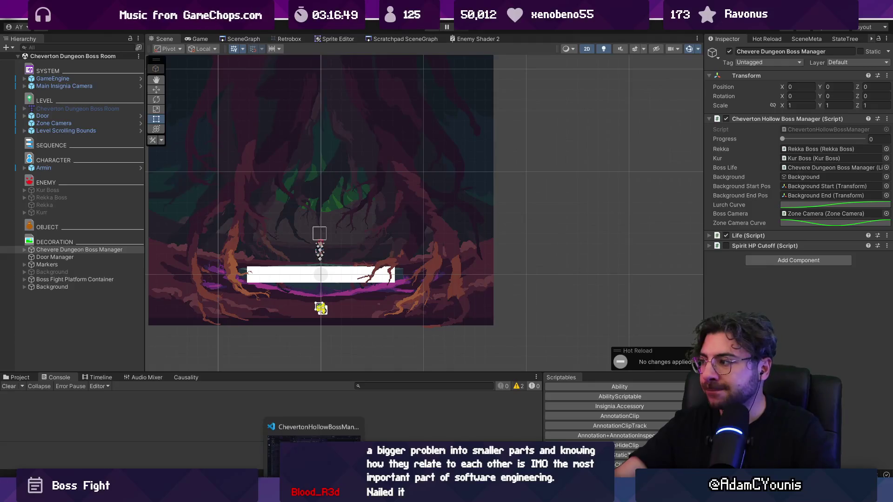
click(270, 473)
Replace lurch.value with lurch.timeElapsed / lurch.duration in the curve evaluation on line 69.
click(440, 264)
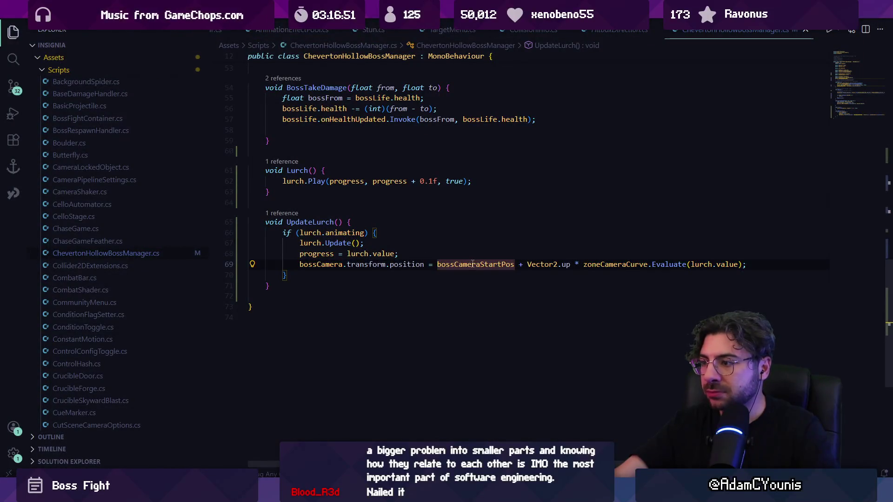
click(558, 264)
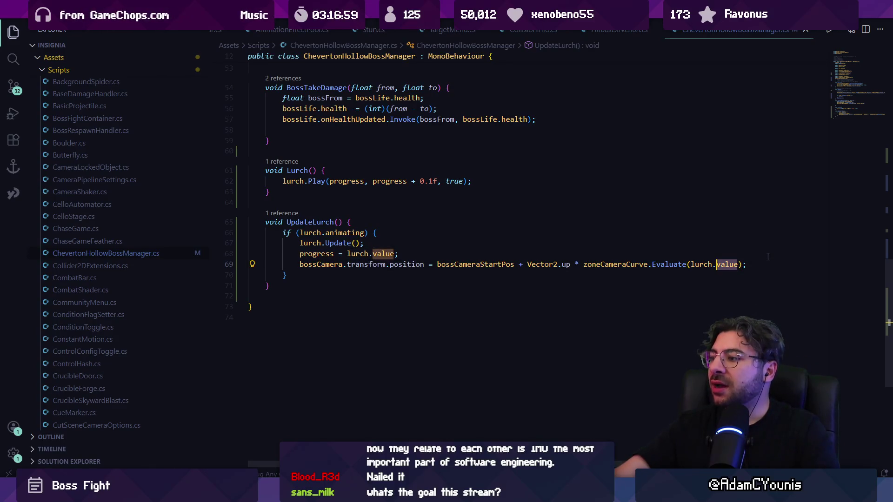
key(ctrl+Delete)
text(timeElapsed / lurch.duratio)
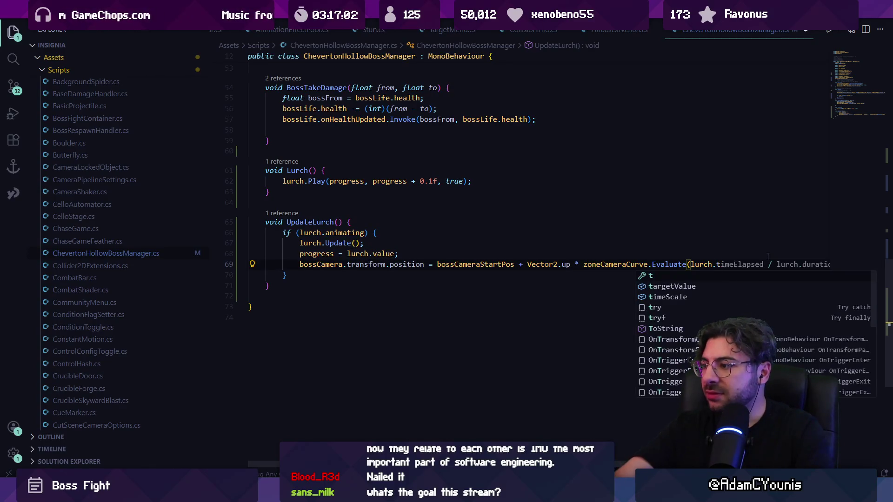
key(Escape)
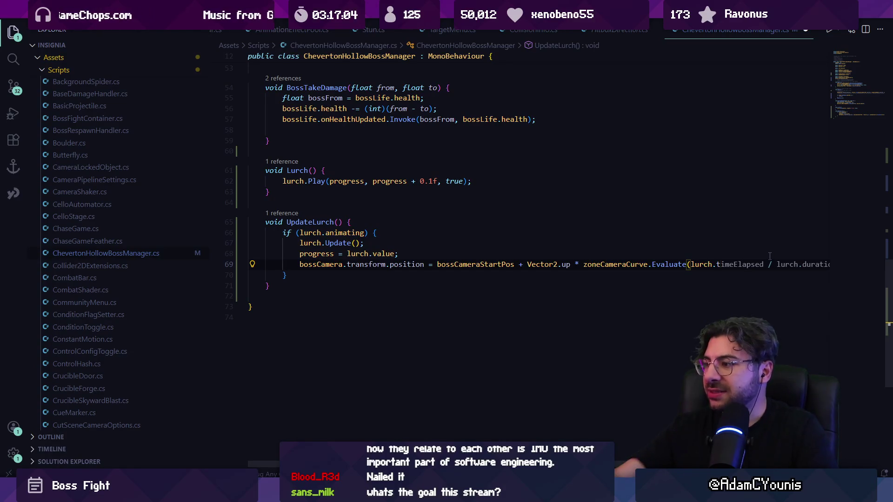
key(alt+Tab)
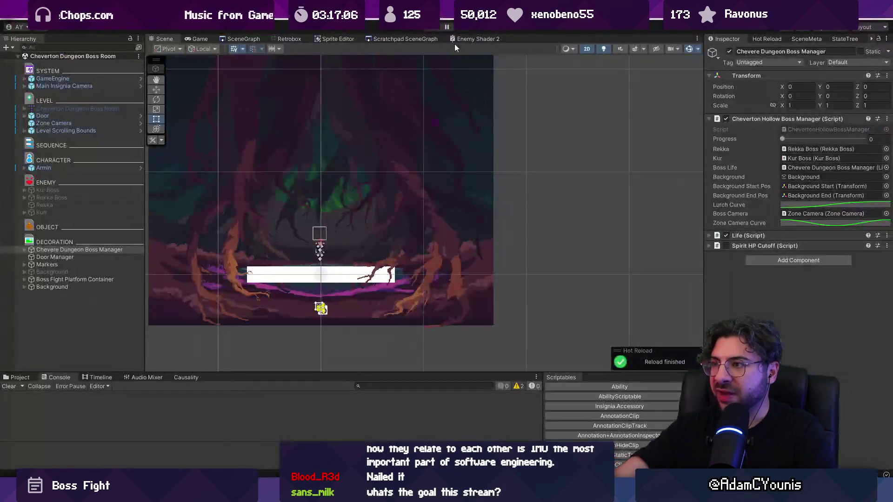
Play-test, shift the curve's lowest point right, save the scene and test again.
click(436, 28)
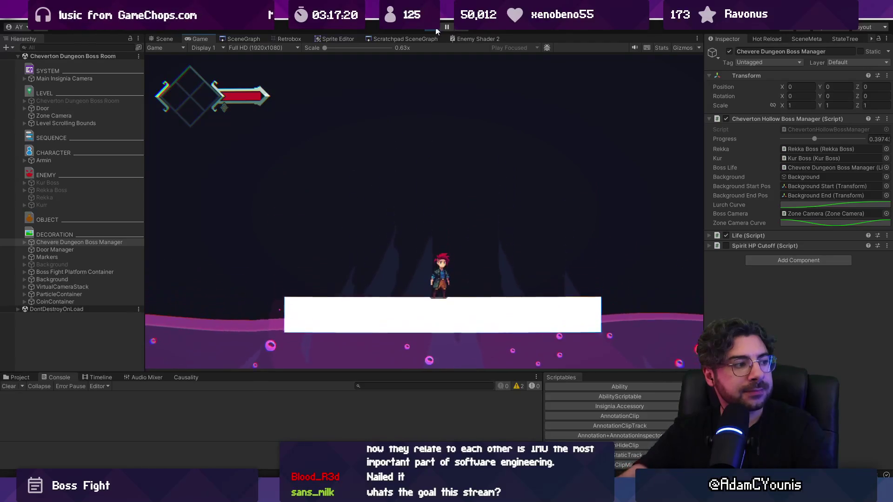
click(432, 30)
click(791, 223)
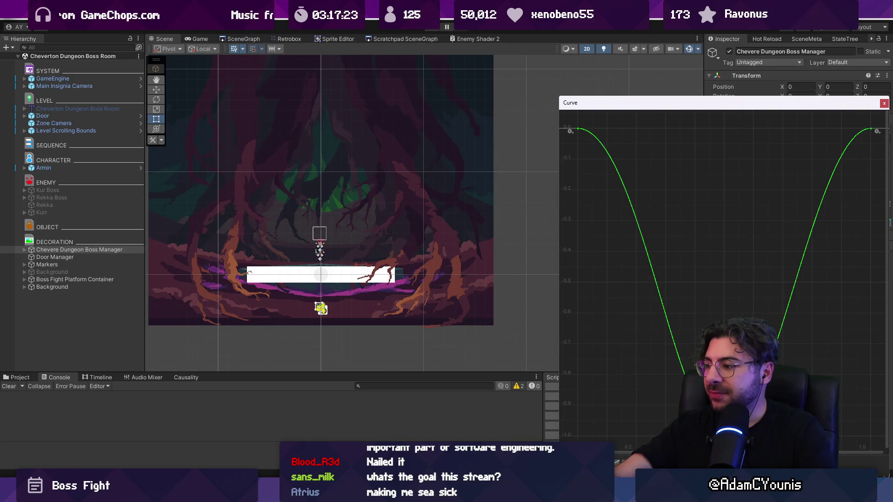
drag(718, 461, 732, 461)
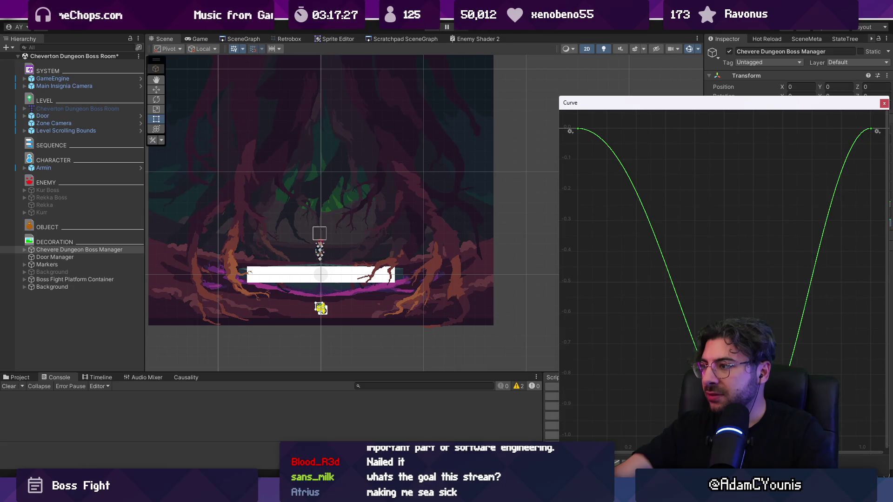
click(883, 103)
key(ctrl+s)
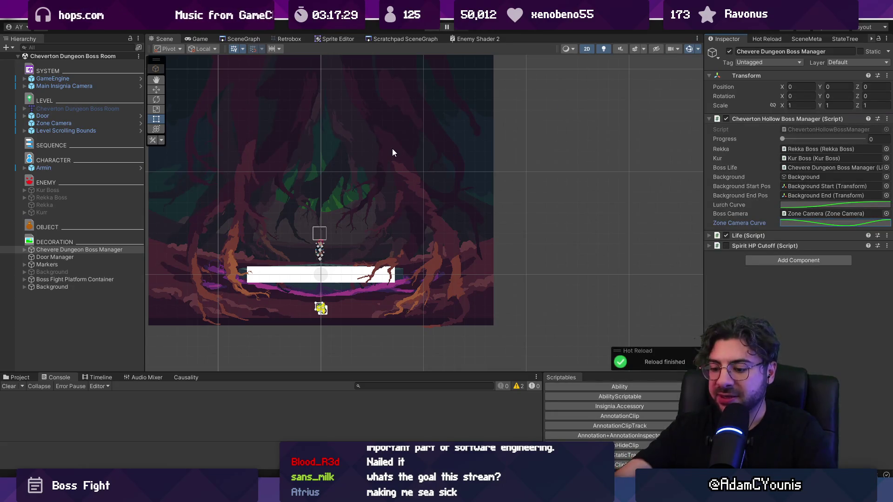
key(ctrl+p)
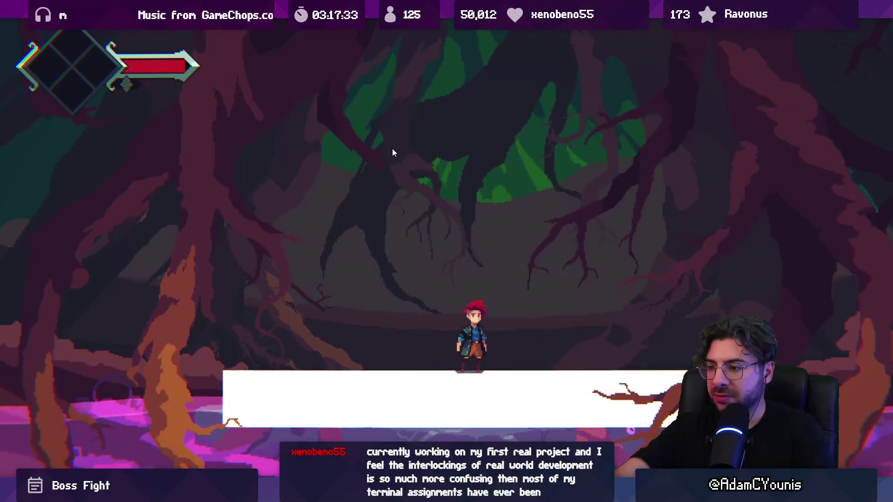
key(ctrl+p)
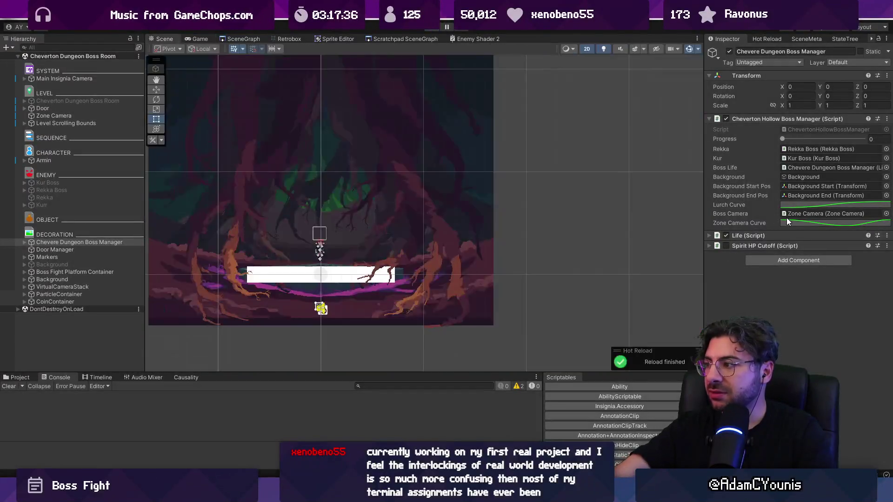
Drag the first tangent so the curve drops more steeply from the start, then play-test it.
click(786, 219)
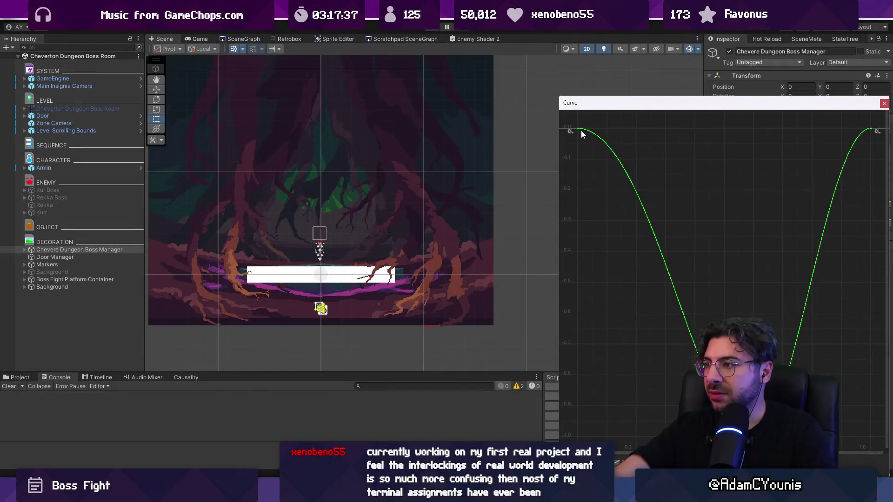
mouse_move(718, 128)
mouse_down()
mouse_move(586, 135)
mouse_move(607, 130)
mouse_up()
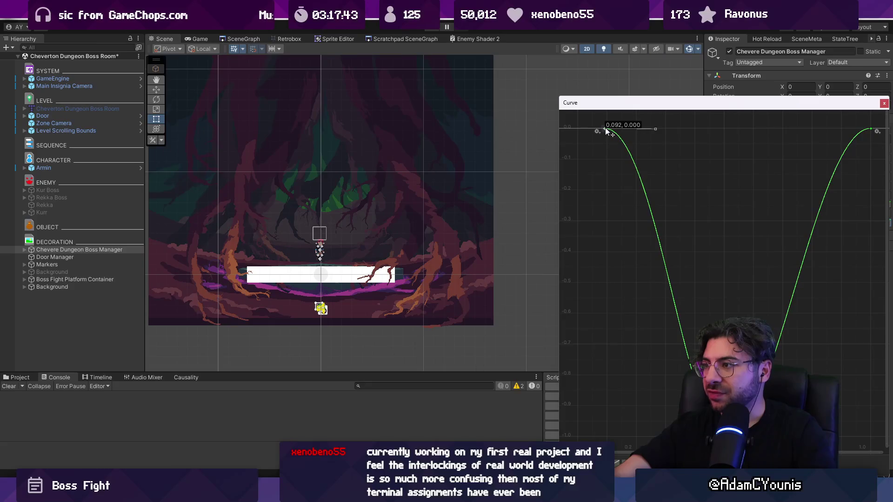
click(886, 105)
click(813, 224)
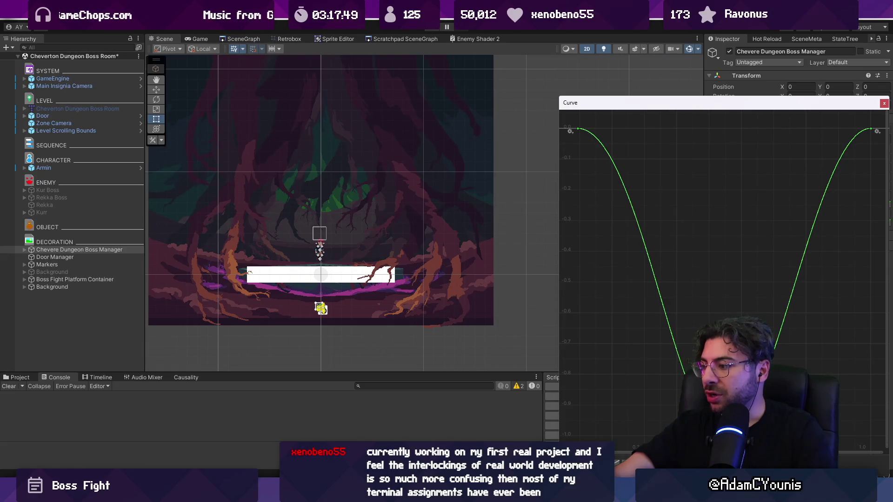
click(883, 103)
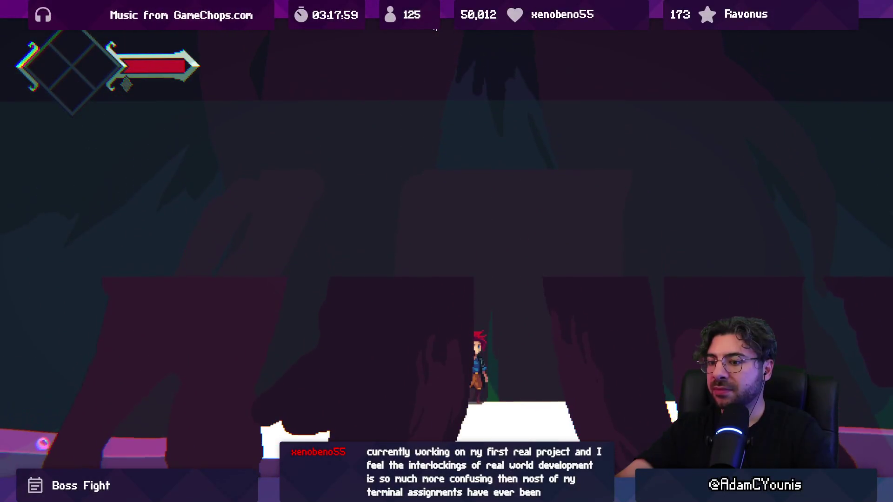
key(shift+space)
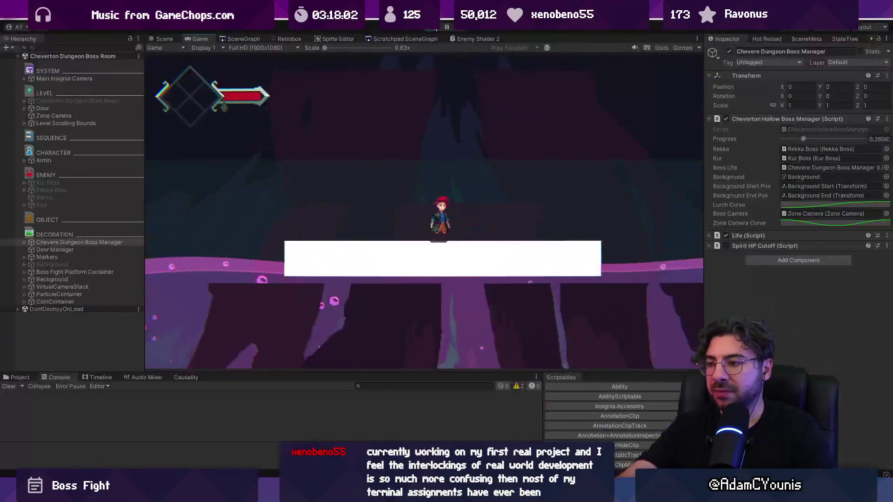
key(ctrl+p)
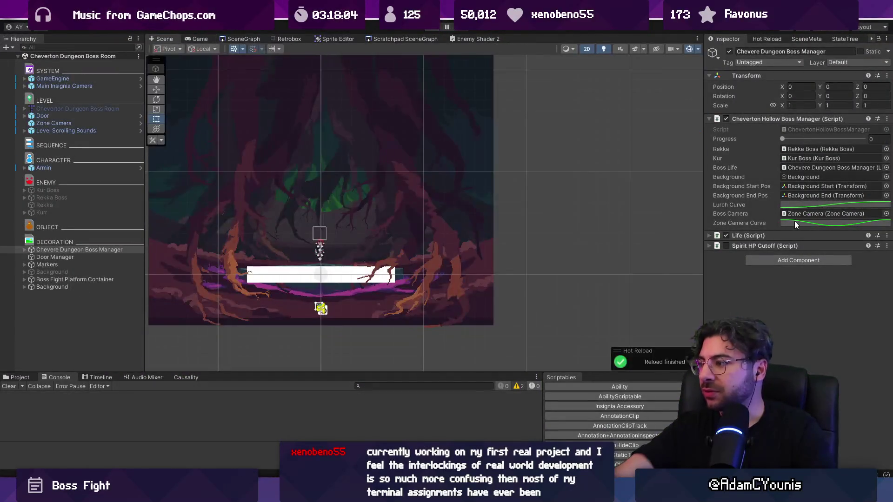
Compare the Zone Camera Curve with the other curve, then reopen the Zone Camera Curve.
click(794, 223)
click(884, 103)
click(797, 205)
click(884, 103)
click(805, 214)
Pin the curve's start key to exactly time 0, value 0 using Edit Key.
scroll(688, 202, up, 6)
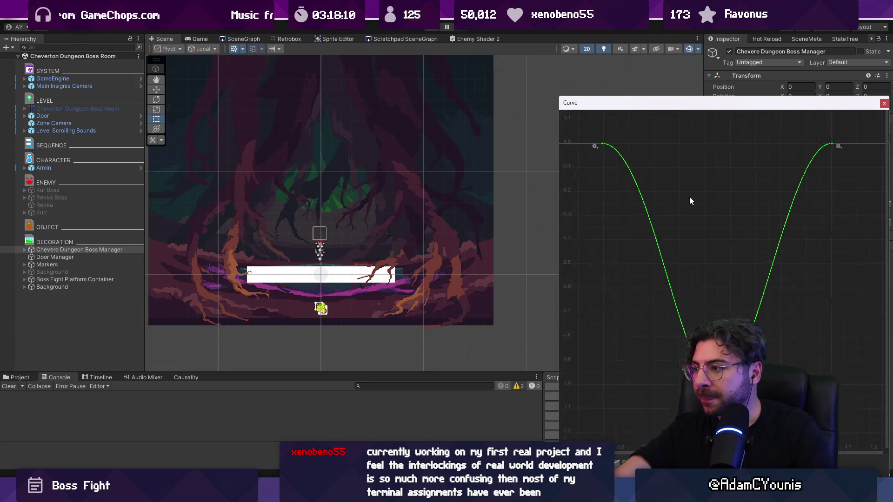
drag(649, 155, 595, 156)
scroll(594, 156, down, 4)
right_click(595, 154)
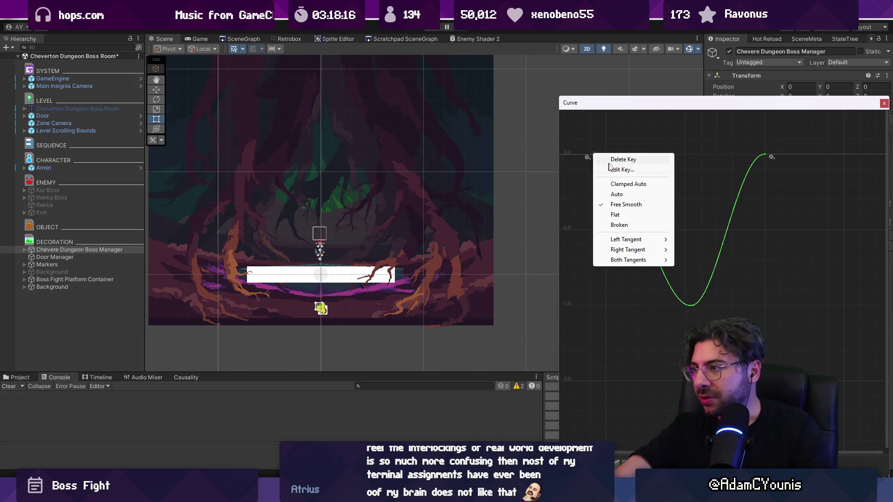
click(626, 170)
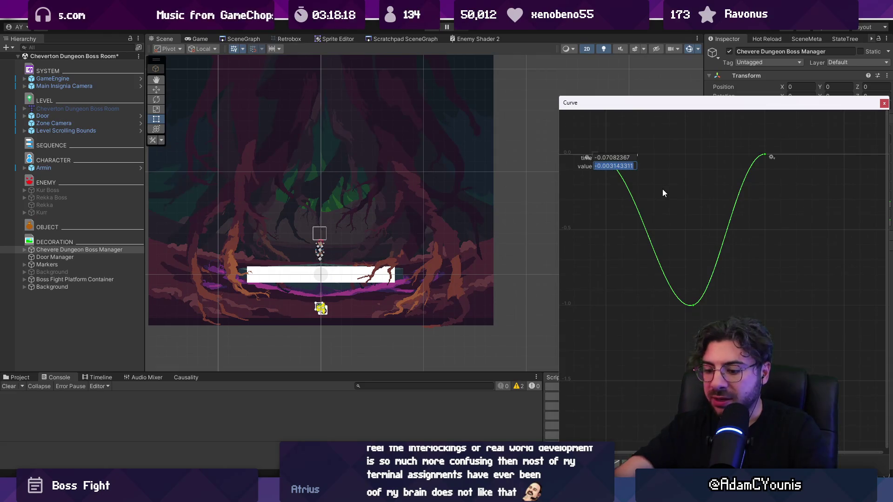
text(0)
key(Return)
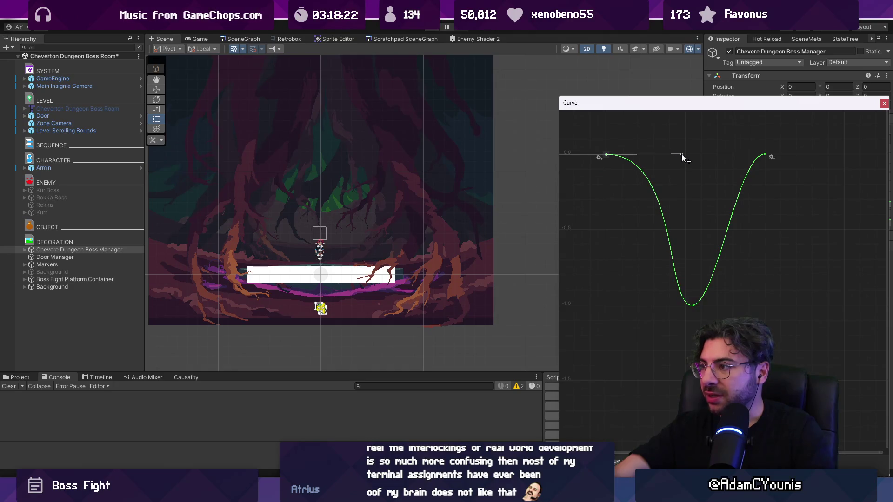
Shift the lowest key slightly later, near time 0.61 and value -1, and close the editor.
mouse_move(694, 304)
mouse_down()
mouse_move(707, 304)
mouse_move(682, 305)
mouse_up()
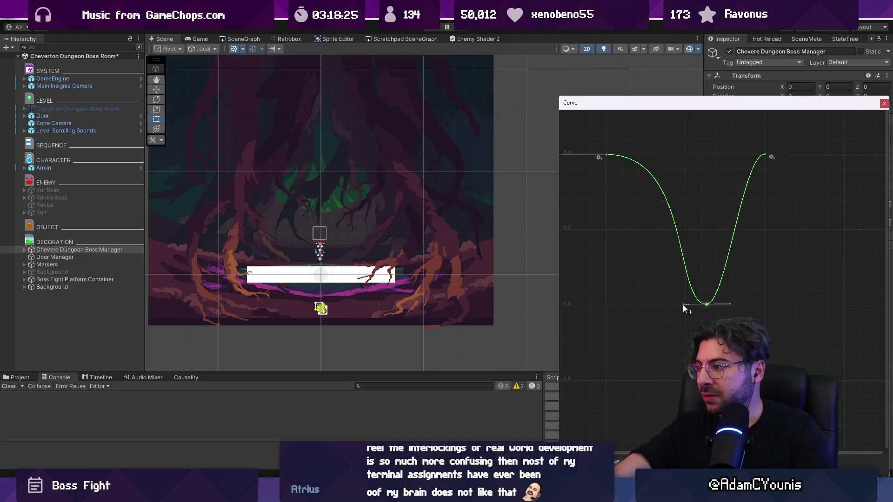
click(883, 104)
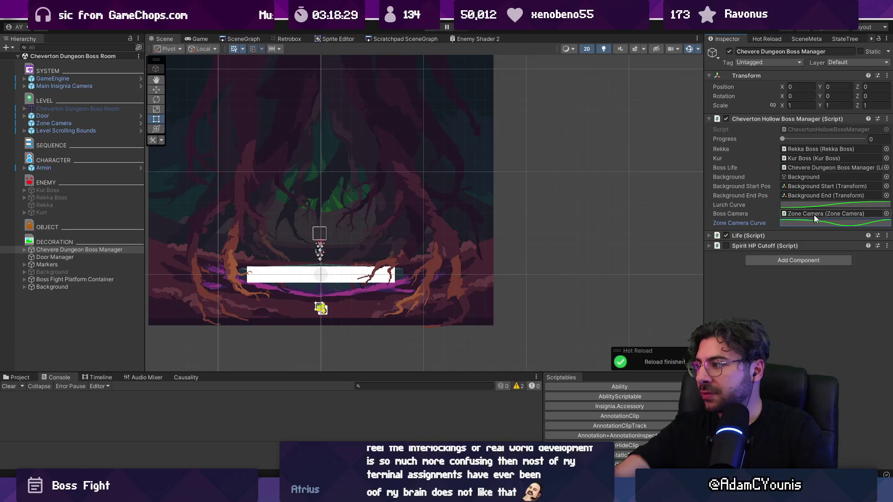
click(812, 213)
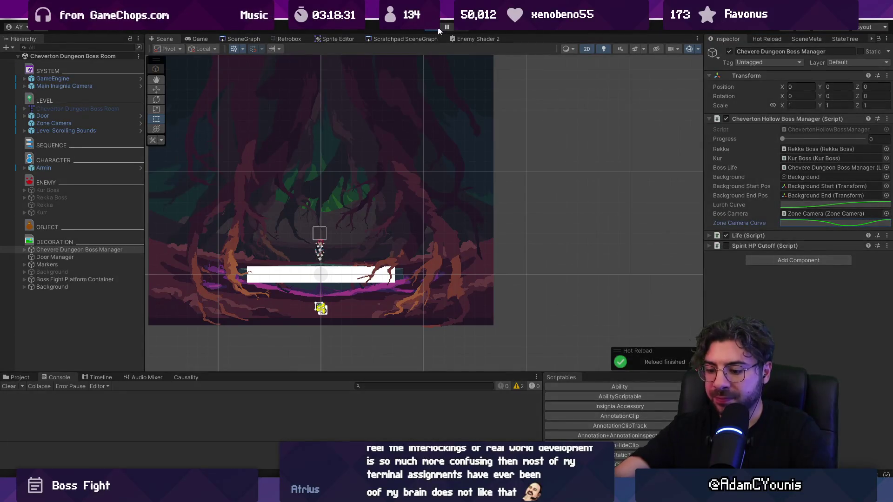
Play-test the boss room camera dip twice, checking the Zone Camera Curve between runs.
click(438, 29)
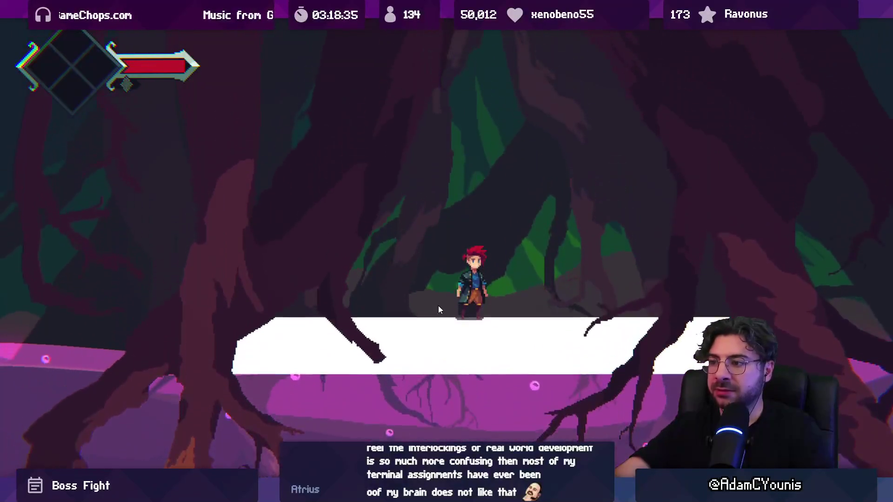
click(436, 28)
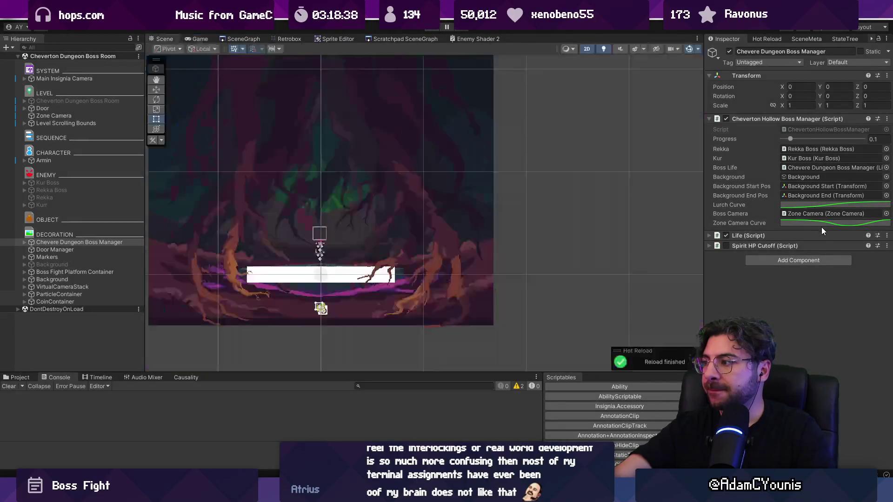
click(822, 224)
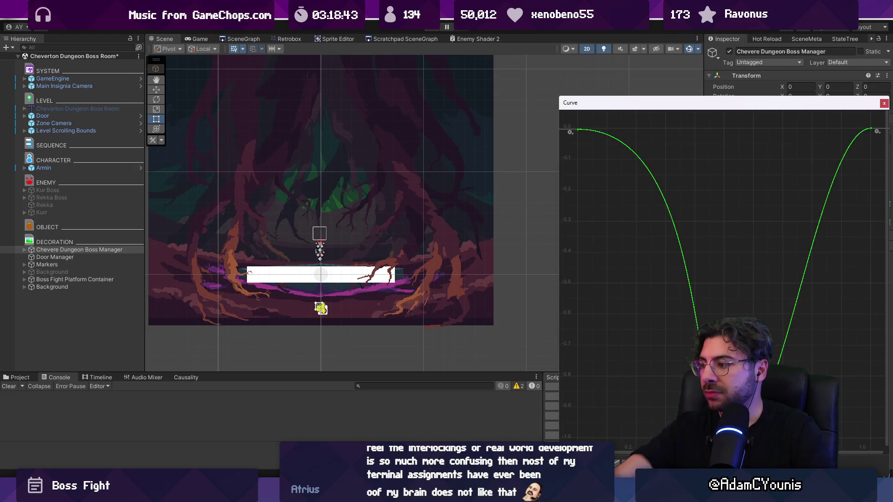
click(883, 104)
click(428, 29)
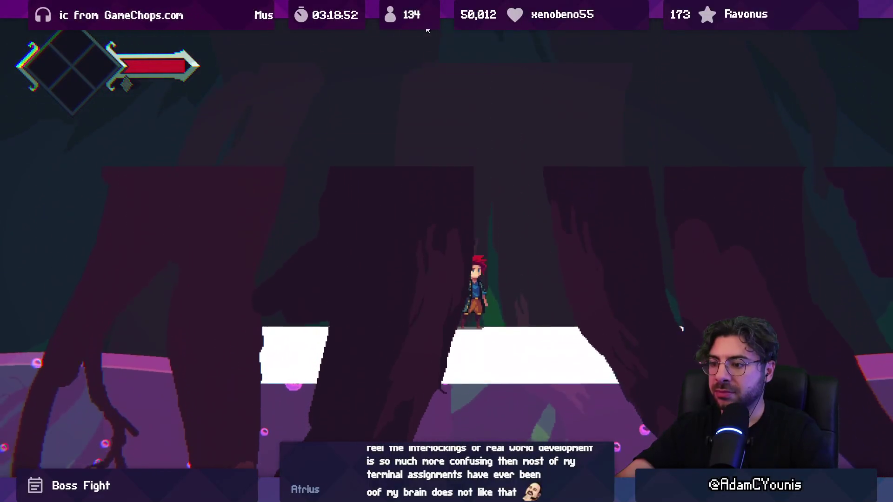
click(428, 29)
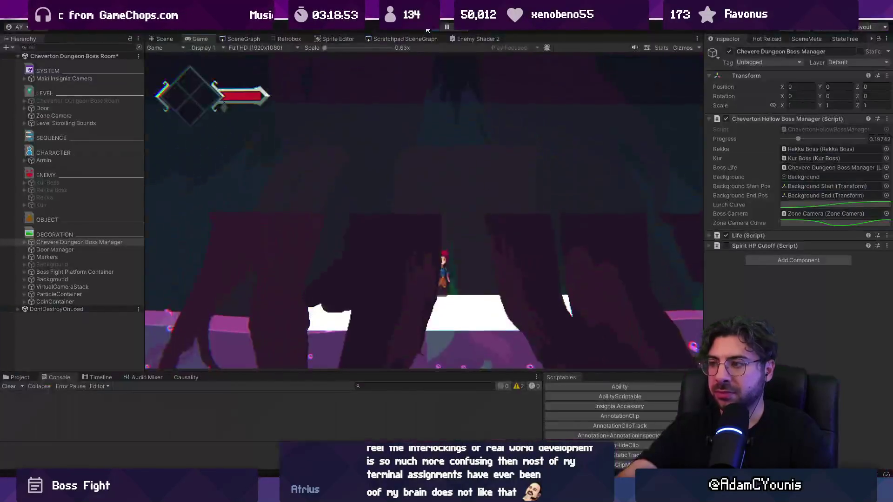
Ease the curve's opening slope, save the scene, and start another playtest.
click(853, 206)
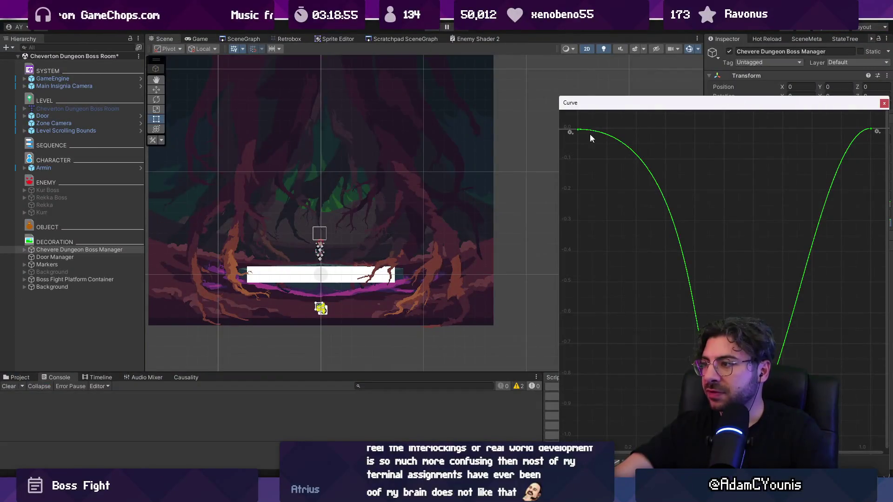
drag(716, 127, 687, 130)
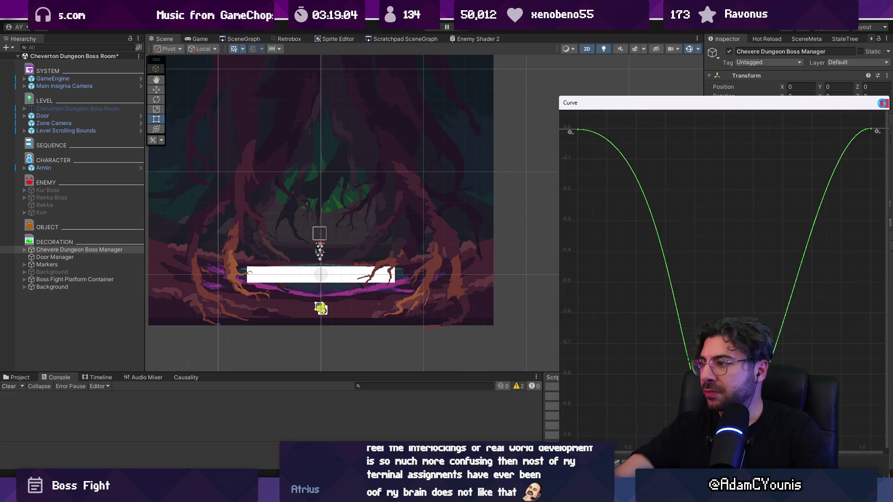
key(ctrl+s)
click(432, 29)
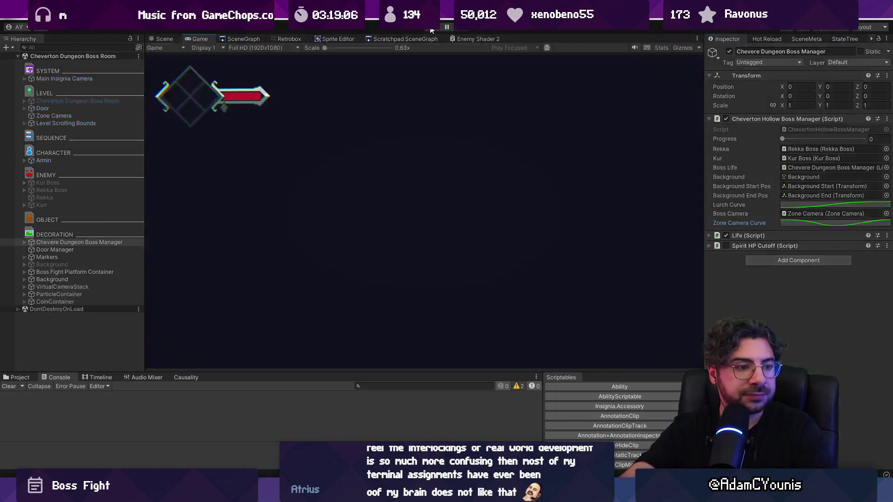
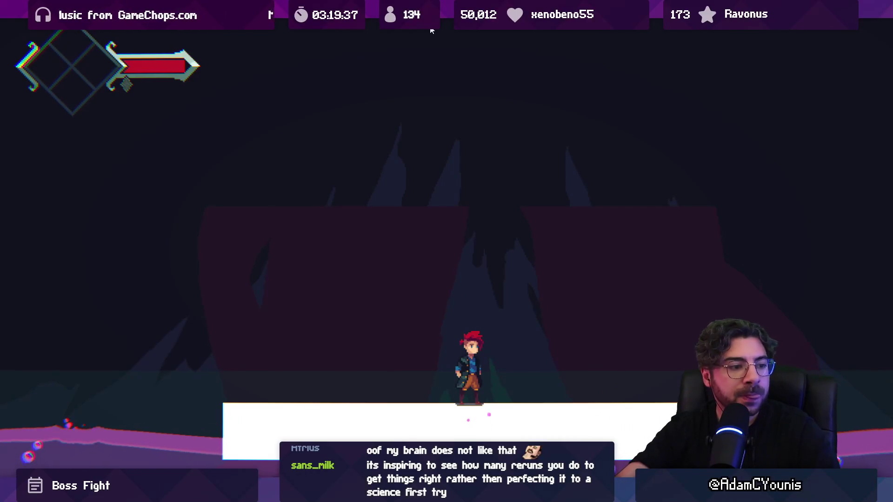
Leave full screen, stop the game and inspect the Zone Camera Curve.
key(shift+space)
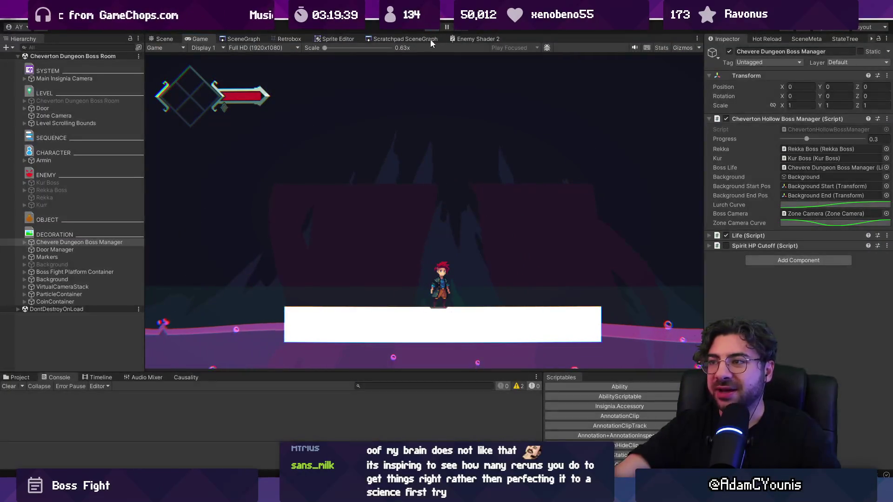
key(ctrl+p)
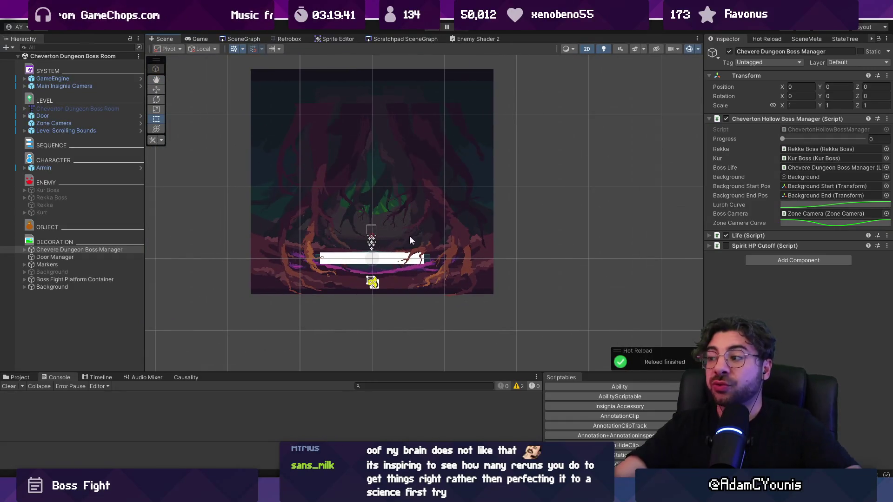
click(793, 225)
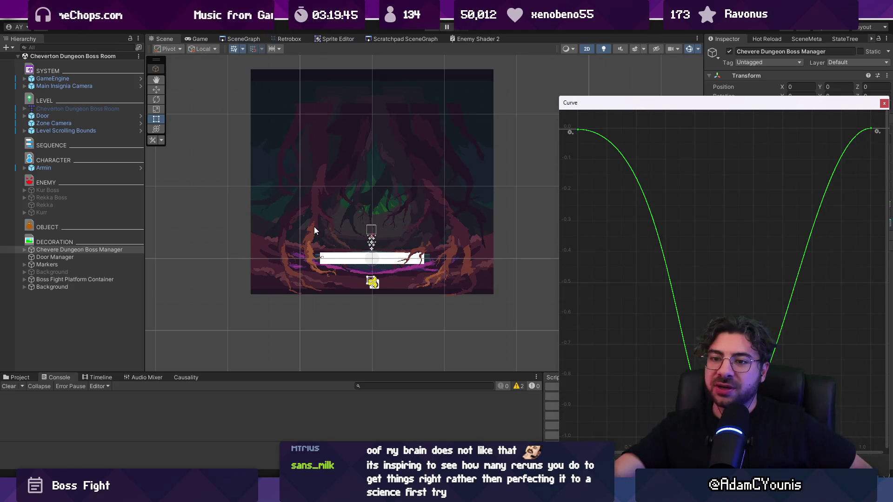
click(884, 103)
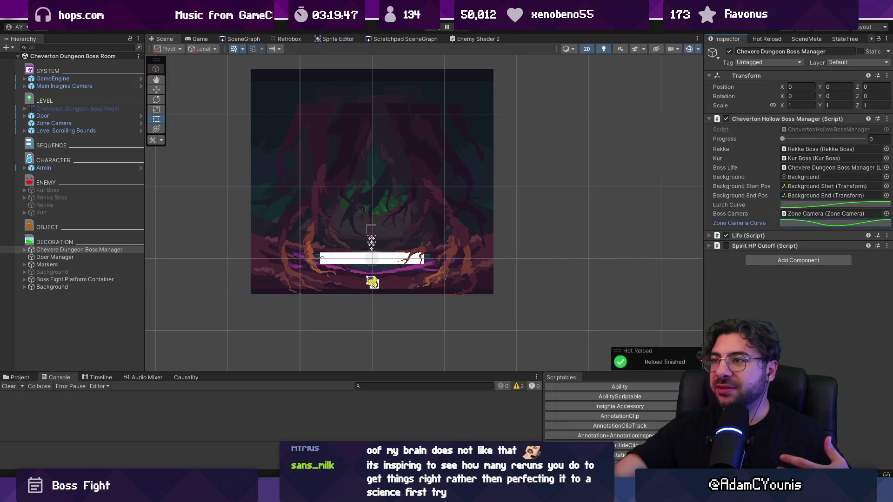
Restart play mode, move the Door left beside the stage, and dock the Game view above the Inspector.
key(ctrl+p)
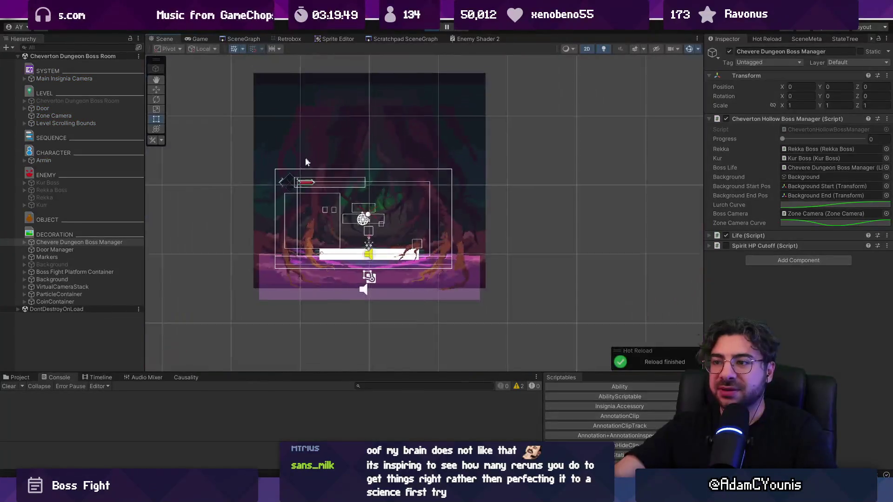
scroll(308, 154, down, 3)
key(w)
click(70, 153)
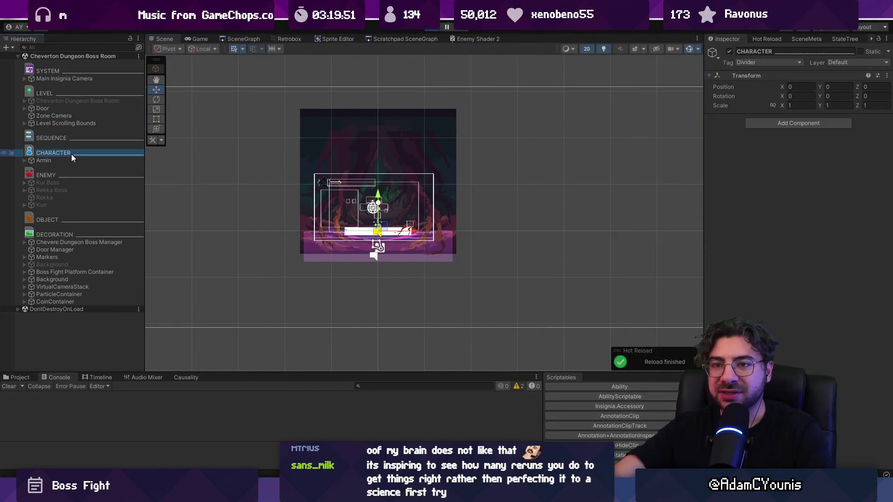
click(70, 124)
click(66, 110)
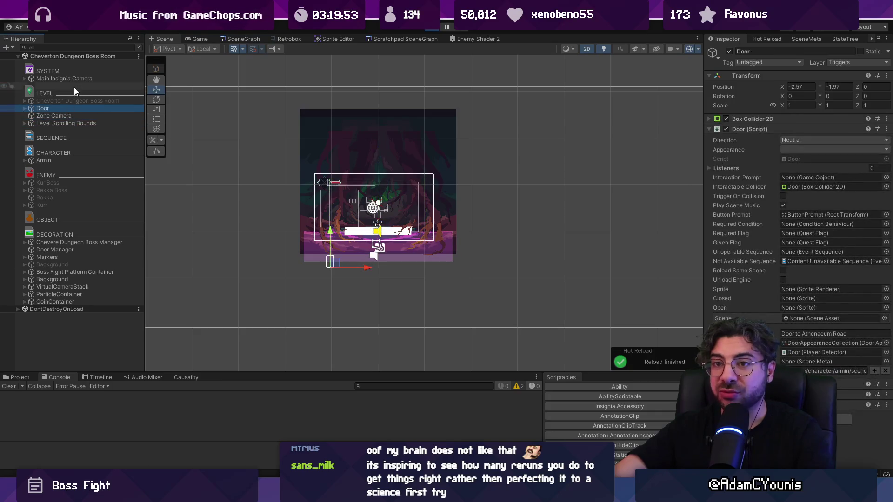
key(f)
drag(331, 275, 253, 226)
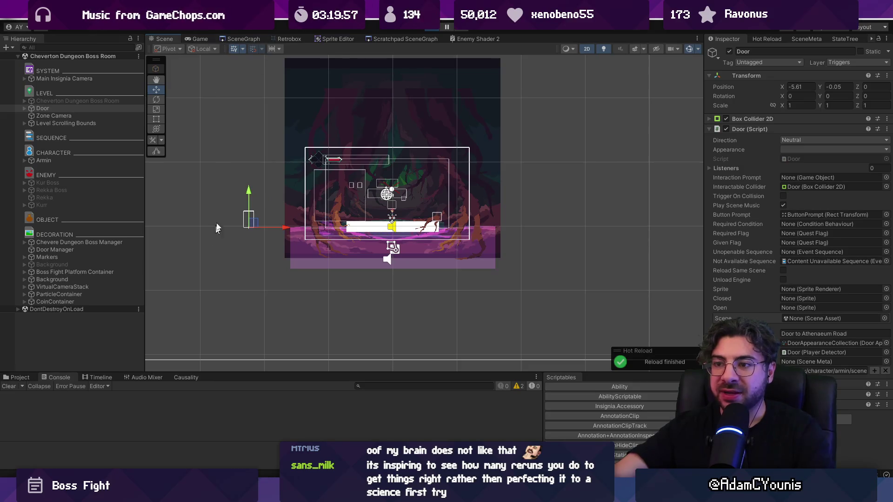
mouse_move(200, 39)
mouse_down()
mouse_move(381, 86)
mouse_move(760, 85)
mouse_up()
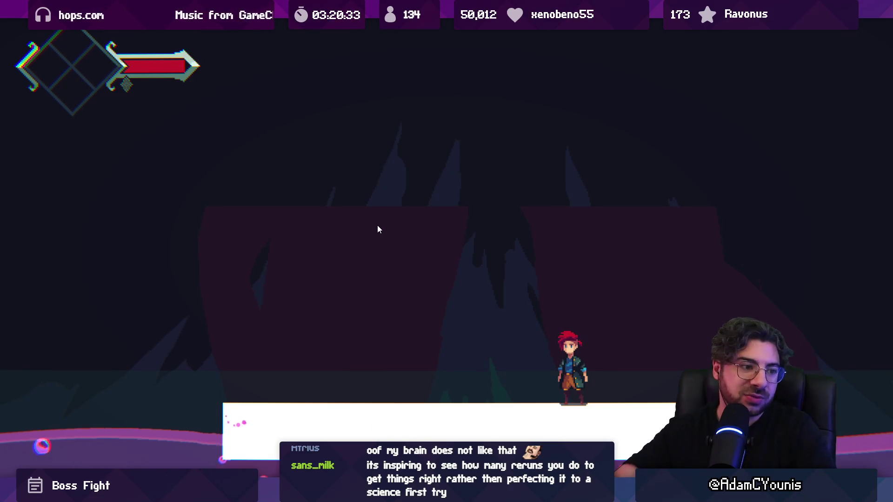
Stop the game, enable Kur Boss and Rekka Boss, and raise both onto the stage platform.
key(shift+space)
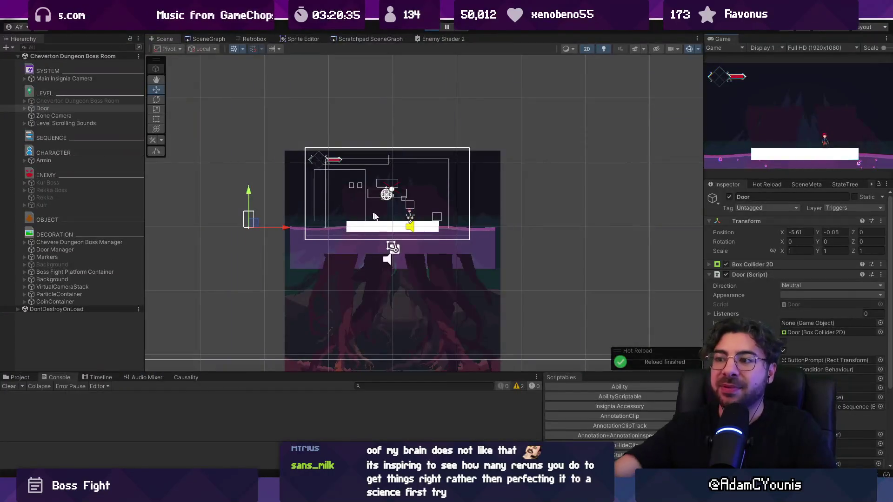
scroll(391, 222, up, 2)
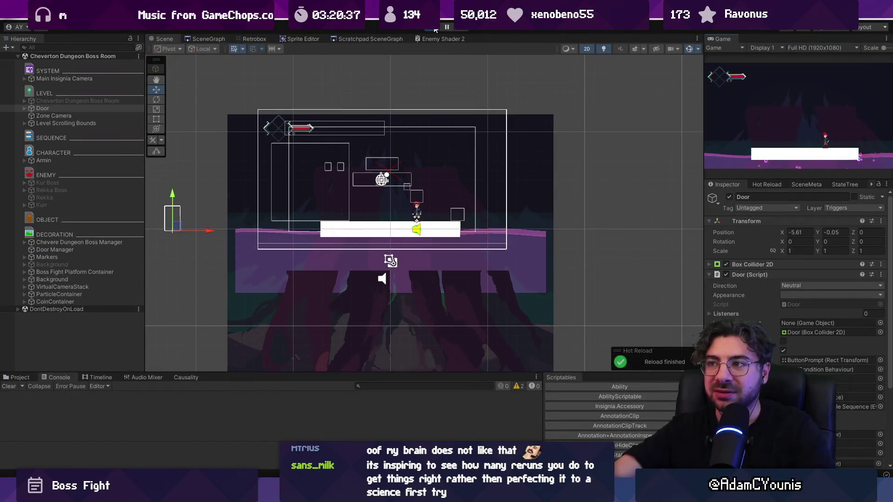
click(435, 28)
scroll(346, 232, up, 2)
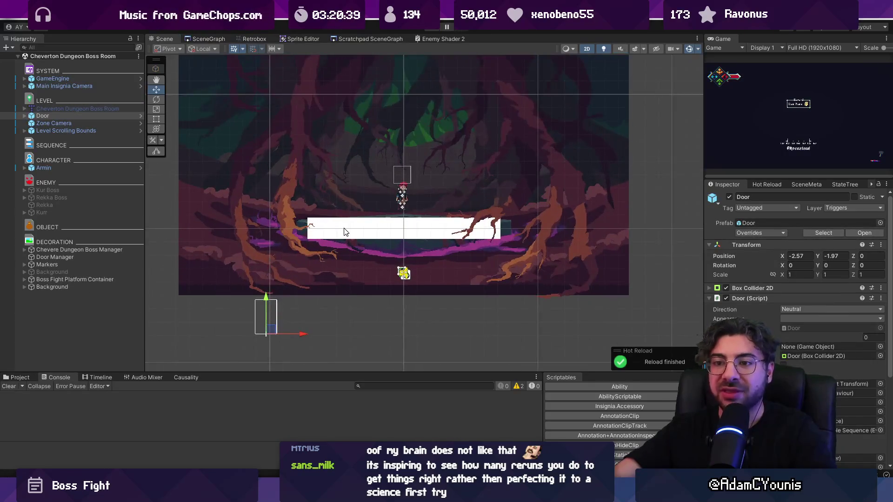
click(88, 197)
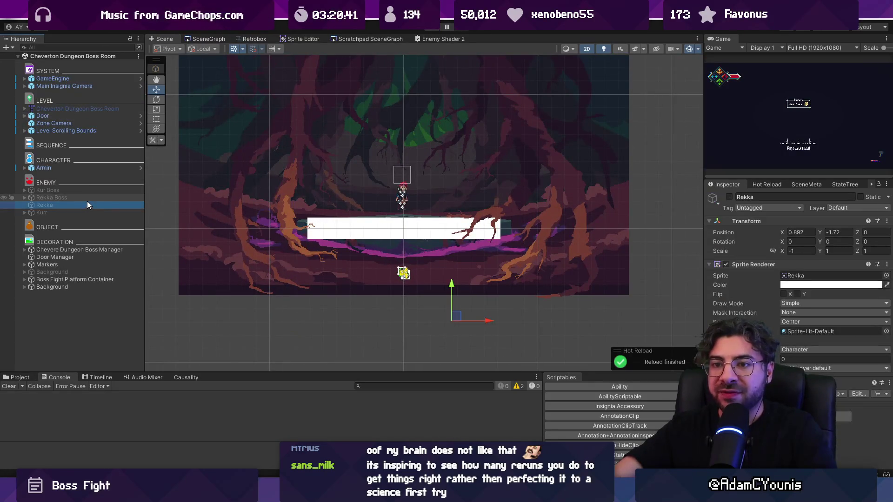
ctrl+click(99, 192)
click(723, 199)
click(729, 197)
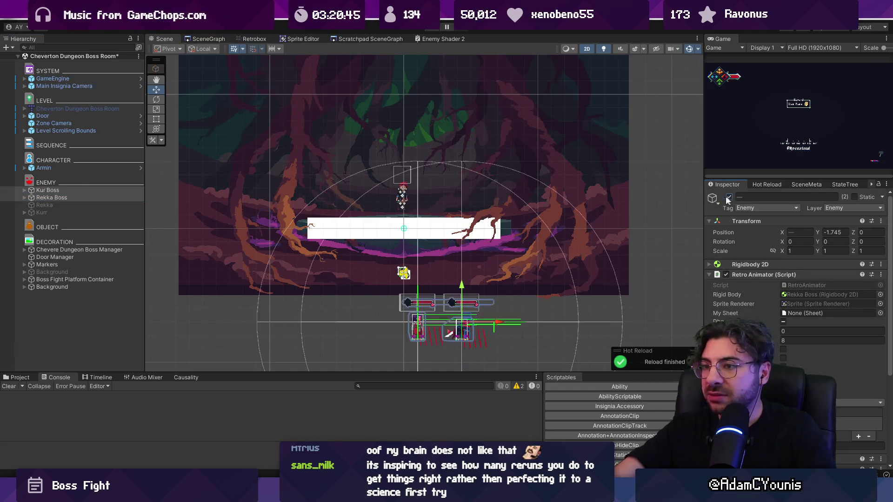
drag(459, 324, 423, 199)
Disable Rekka Boss and start a full-screen play-test of the fight.
click(51, 190)
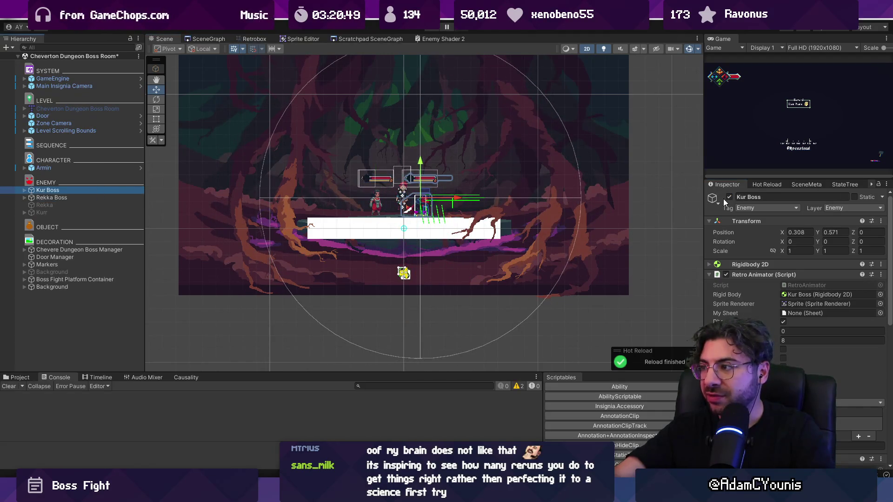
click(139, 198)
click(729, 198)
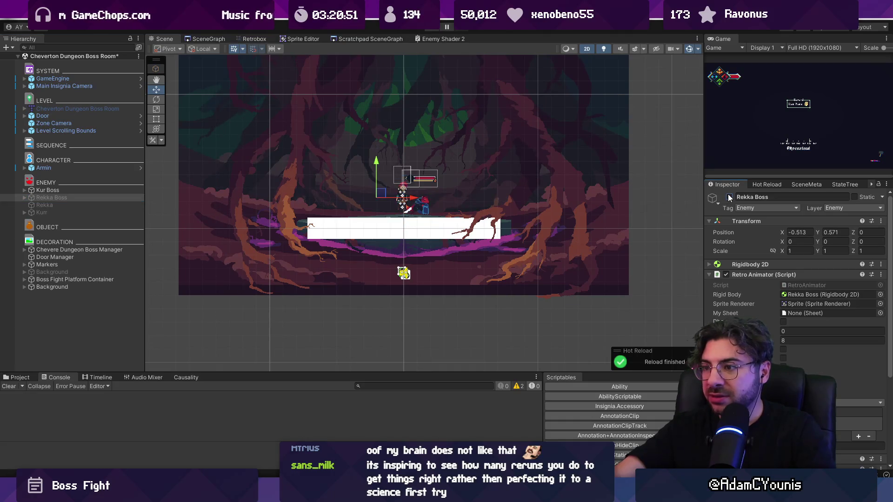
key(ctrl+p)
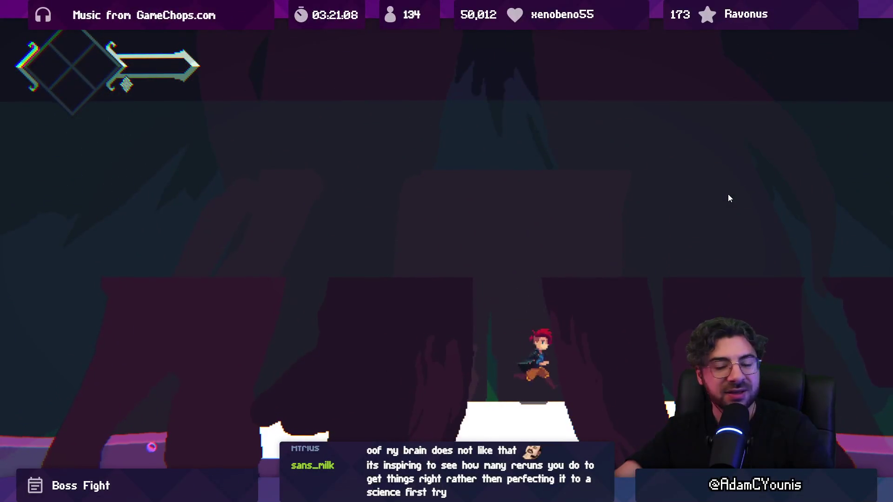
Stop the play-test, check the background roots sprite, and recentre the Scene view on the stage.
key(ctrl+shift+p)
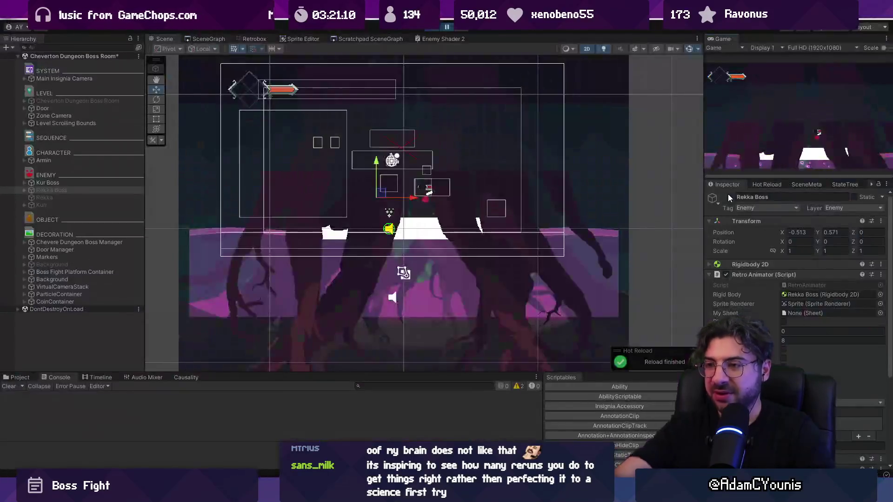
key(ctrl+p)
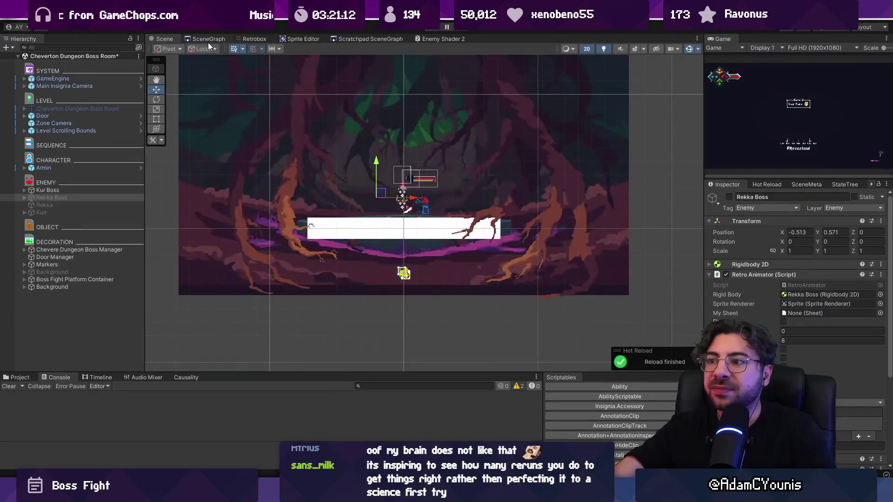
scroll(378, 154, up, 3)
click(295, 207)
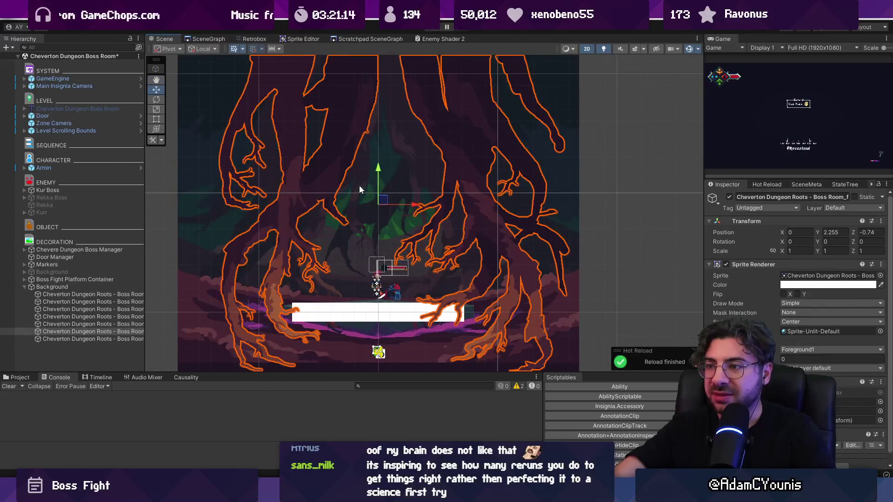
key(Up)
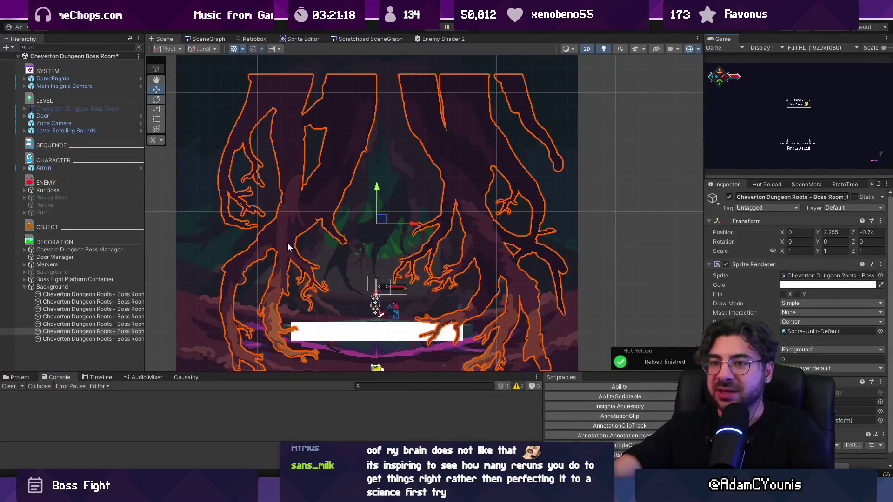
click(177, 207)
drag(343, 261, 338, 237)
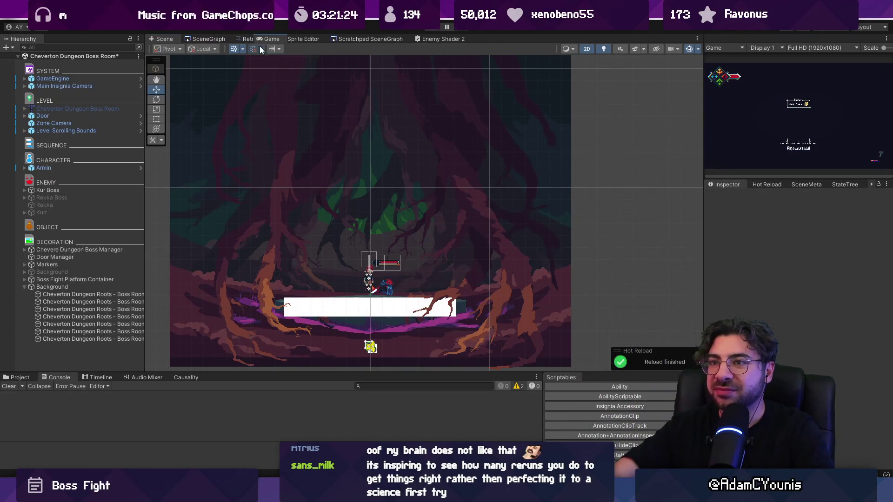
Dock the Game tab right after the Scene tab and return to the Scene view.
drag(193, 50, 195, 33)
drag(479, 37, 185, 38)
click(164, 39)
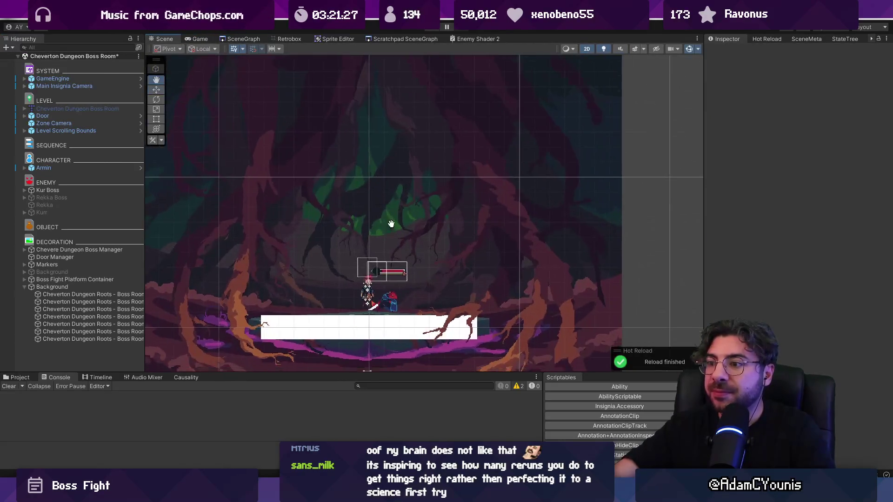
scroll(388, 231, down, 2)
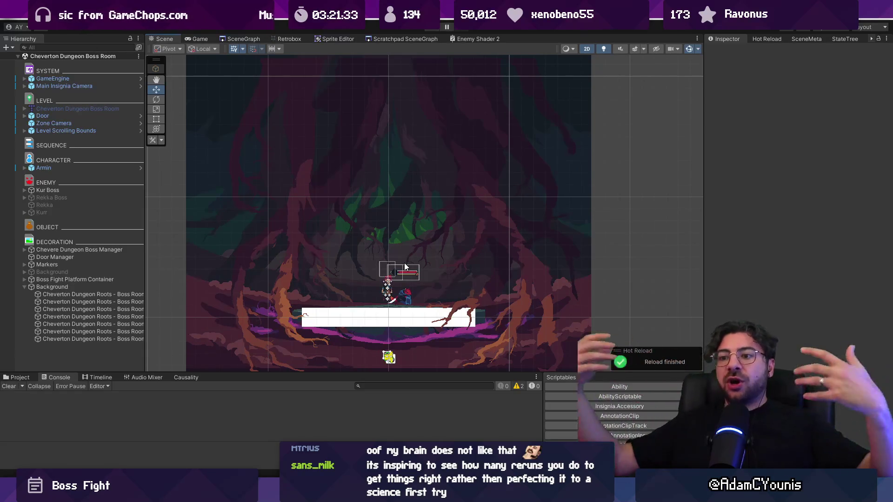
Duplicate the Boss Fight Stage Platform and move the copy into the Background group.
click(328, 316)
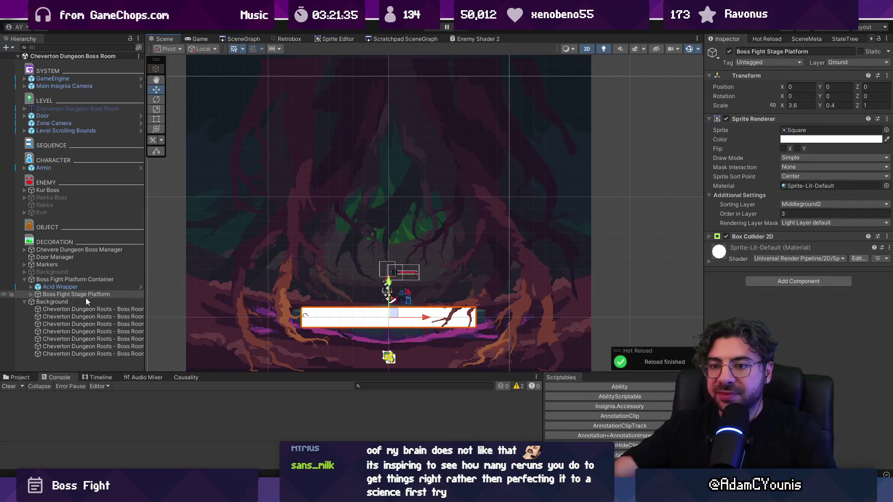
click(40, 293)
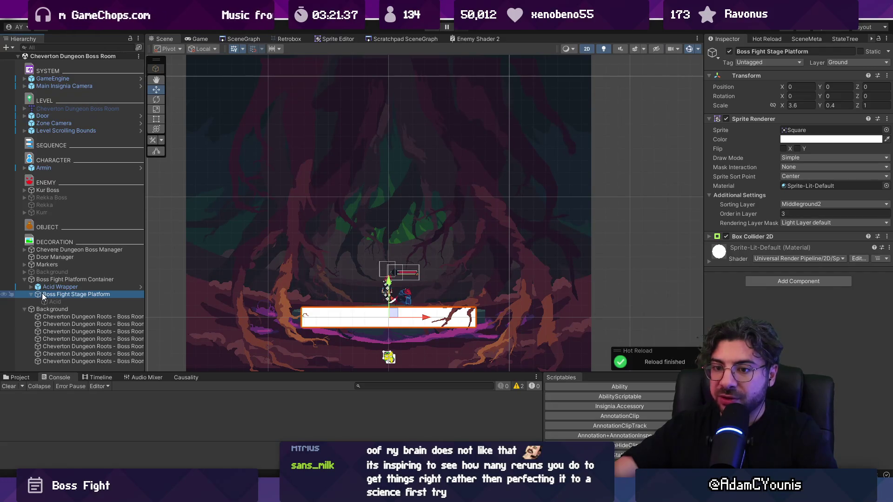
key(ctrl+d)
drag(58, 328, 71, 322)
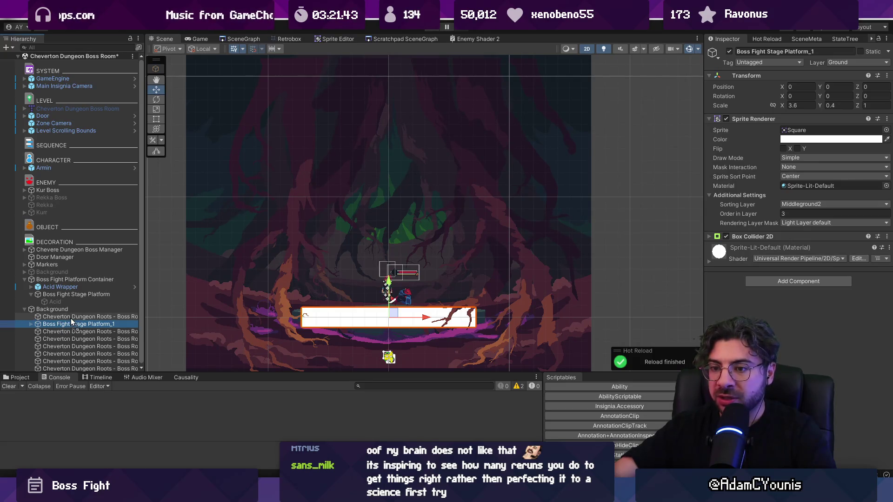
Make a second copy, place the two copies up-left and up-right above the stage, and play-test.
key(ctrl+d)
scroll(366, 315, down, 2)
mouse_move(384, 316)
mouse_down()
mouse_move(314, 239)
mouse_move(273, 222)
mouse_up()
click(107, 325)
drag(384, 312, 489, 172)
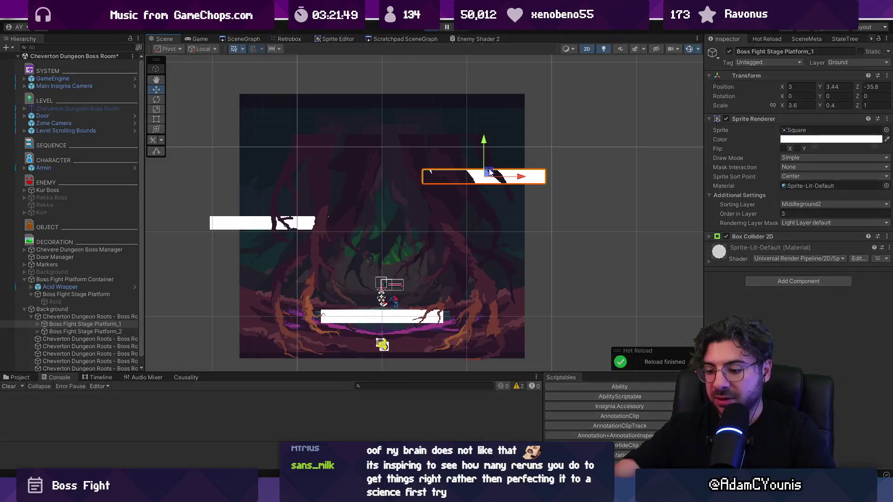
key(ctrl+p)
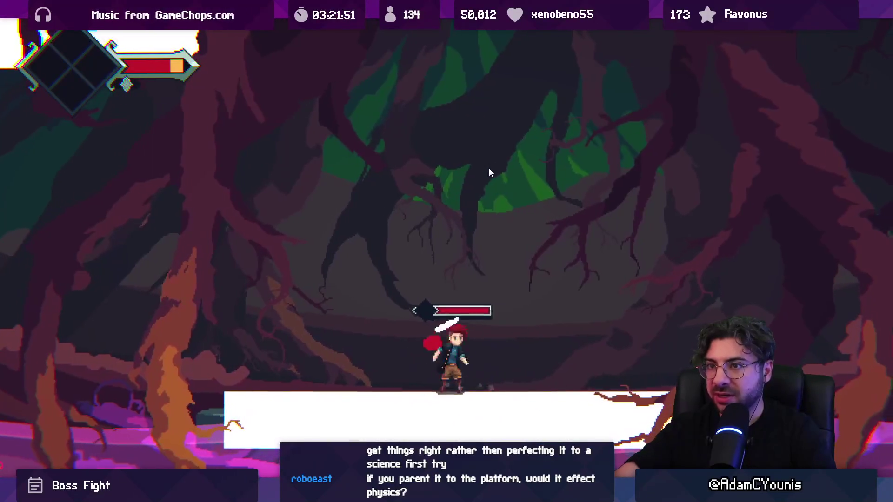
Run, slash and dash at the blue boss across the platforms, then leave full-screen play.
key(Right)
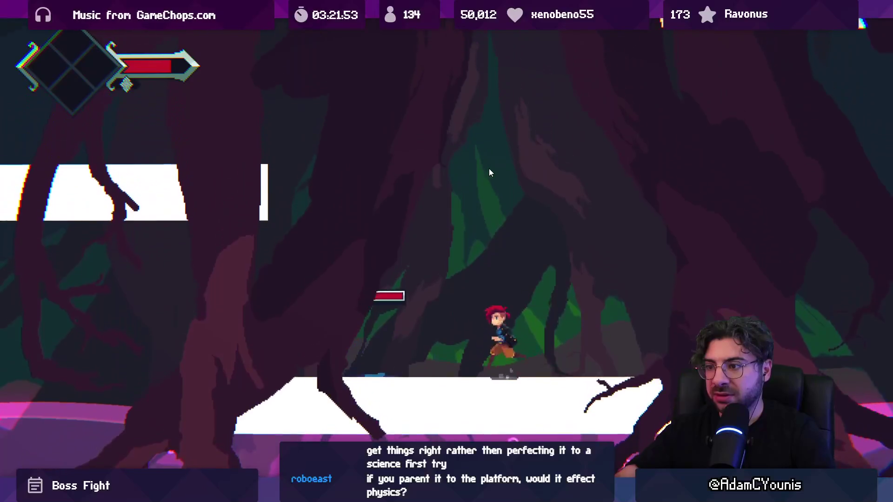
key(Left)
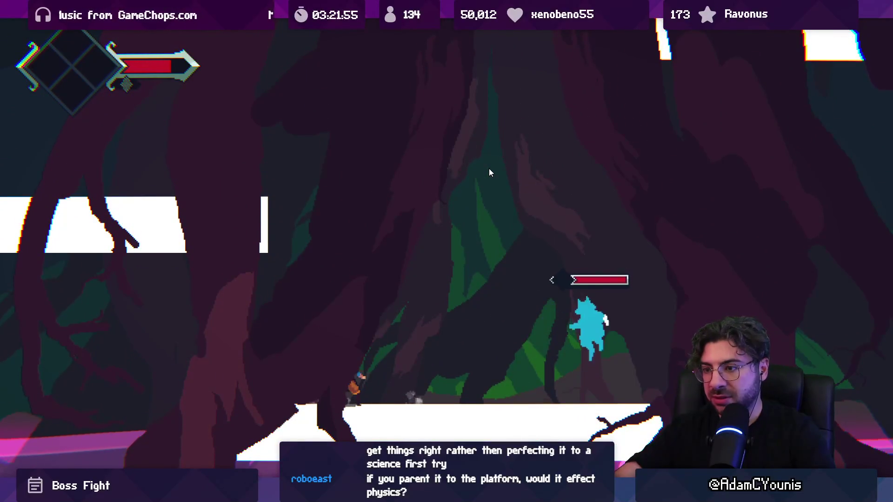
key(Right)
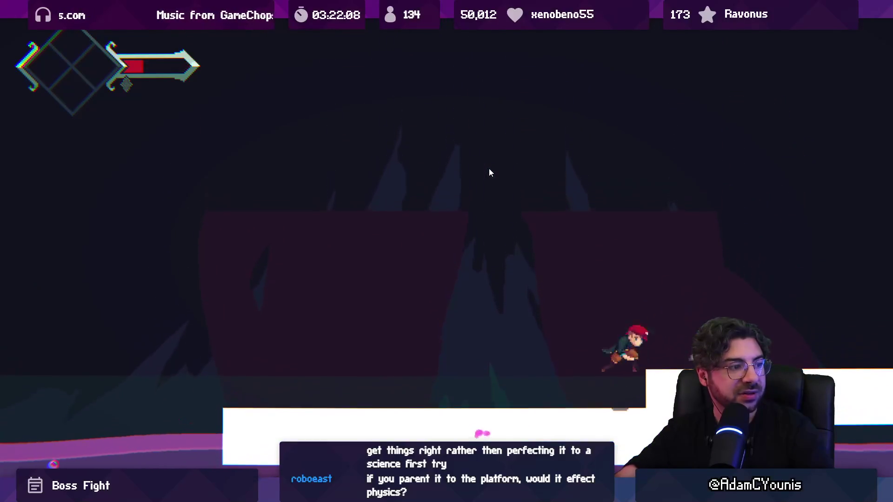
key(shift+space)
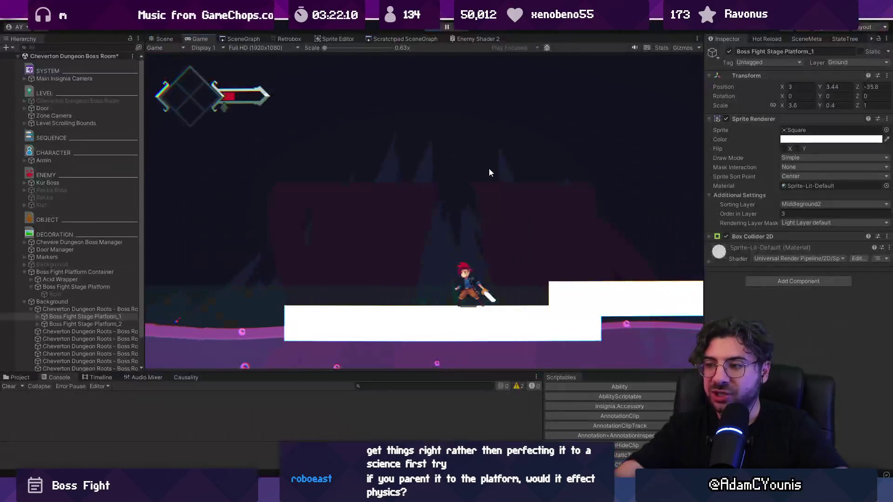
Narrow both floating platforms to X scale 2.28 and hide the roots decoration sprite.
key(ctrl+1)
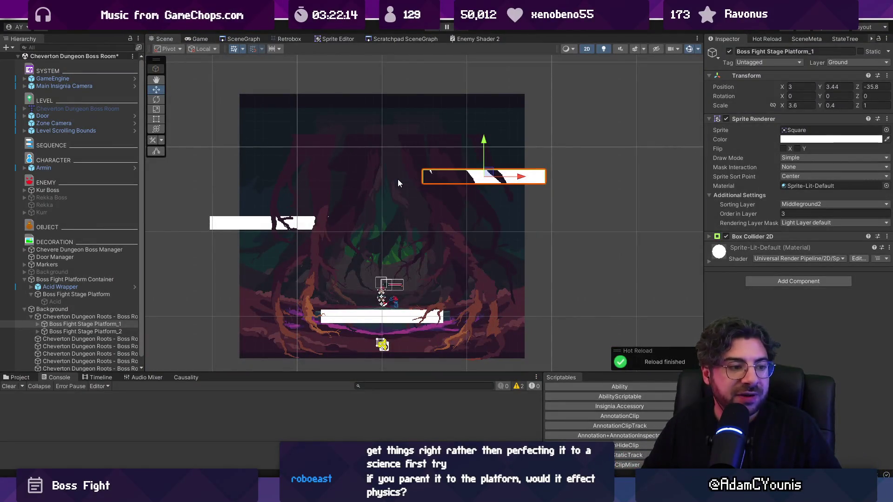
scroll(307, 222, up, 2)
click(231, 227)
ctrl+click(114, 322)
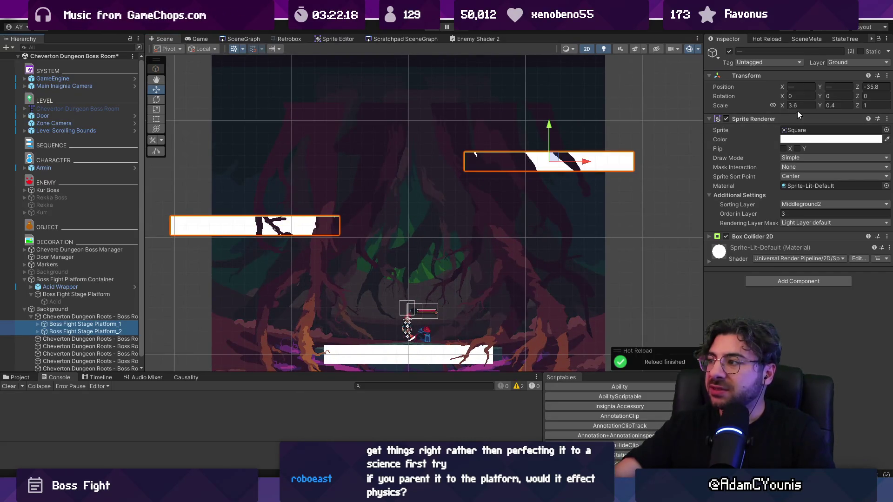
drag(783, 106, 759, 108)
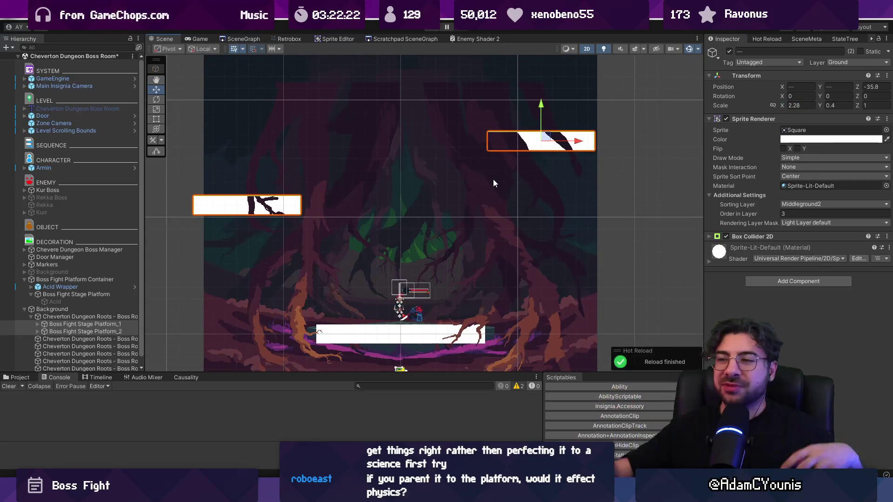
click(491, 196)
click(729, 52)
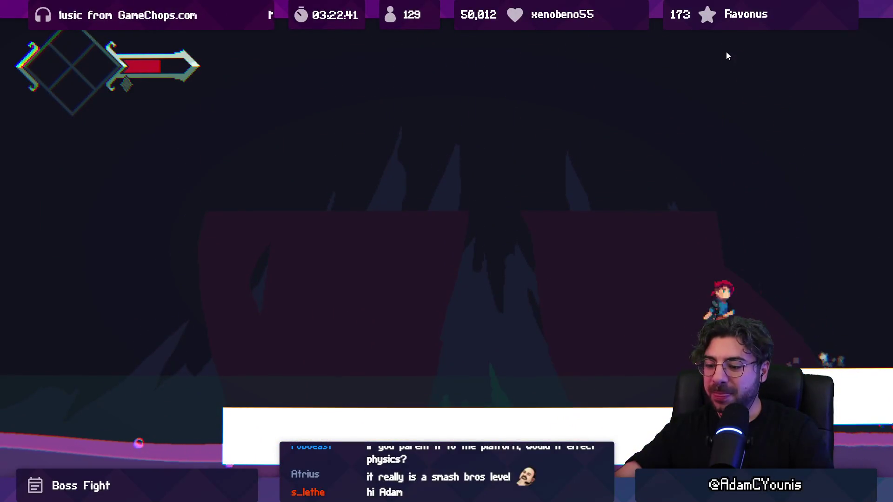
Stop the play-test, select the left floating platform and open its Tag list.
key(shift+space)
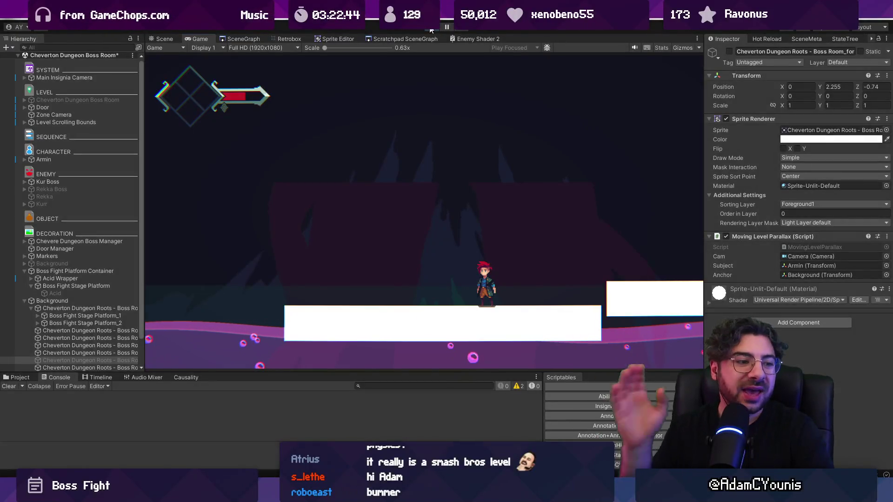
click(430, 28)
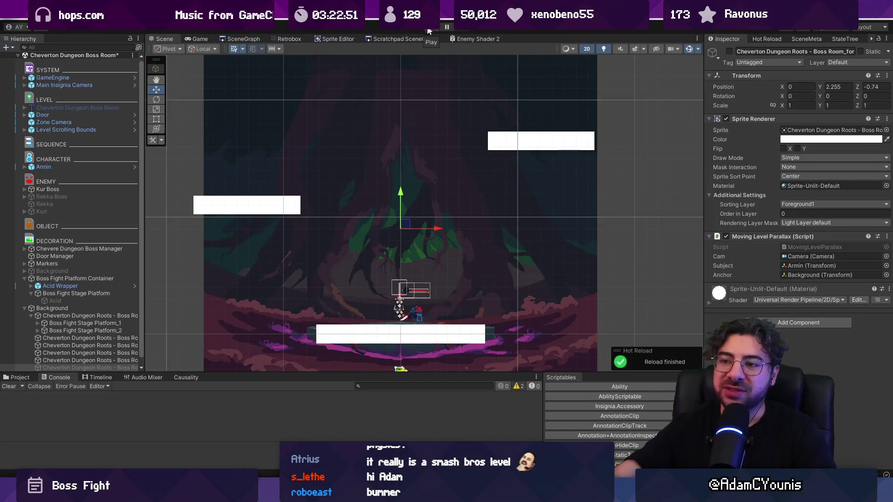
click(263, 207)
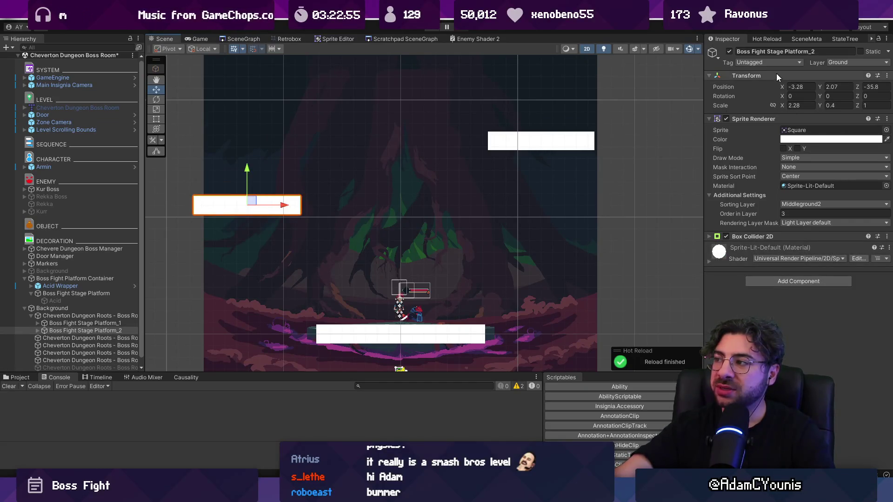
click(755, 63)
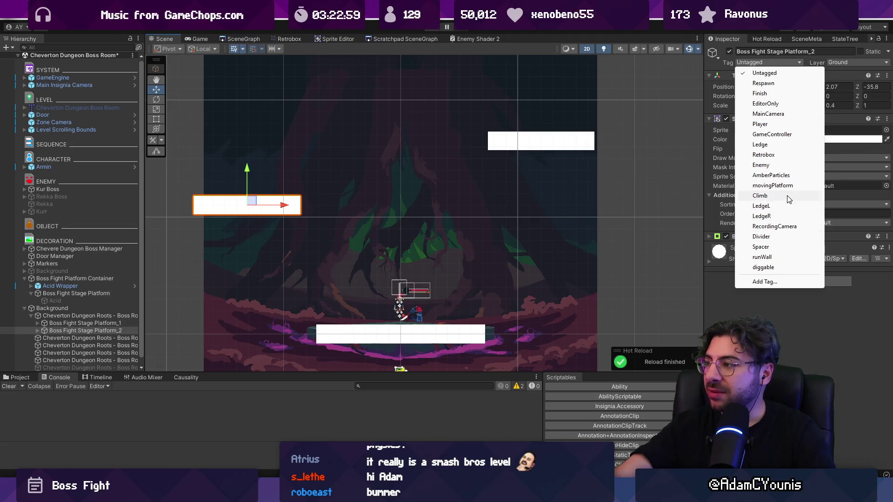
Tag the left platform movingPlatform, test jumping onto it in play mode, then select Armin.
click(773, 186)
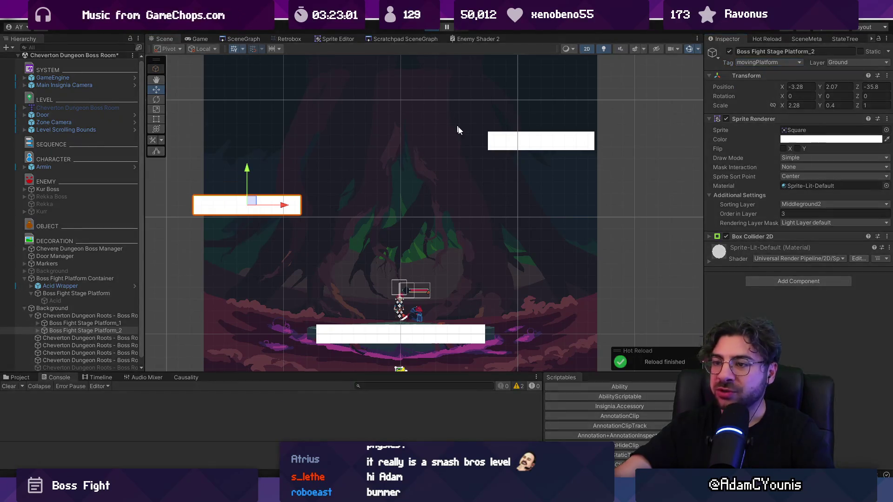
key(ctrl+p)
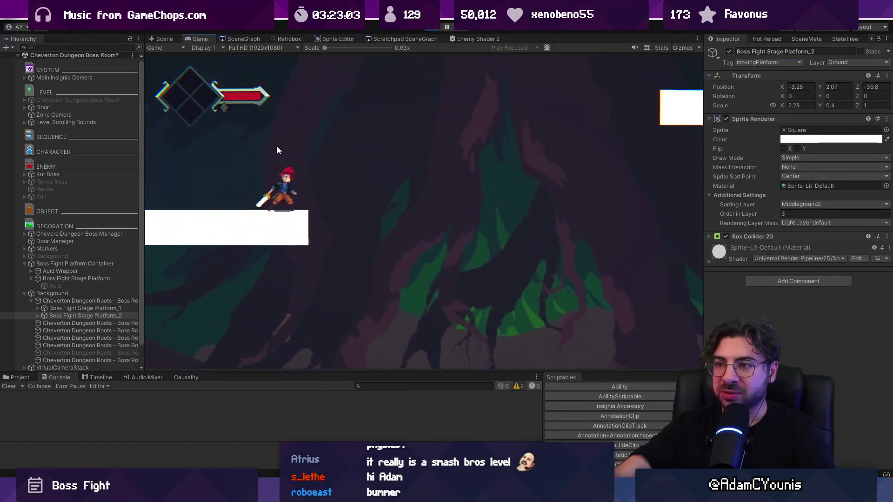
key(Left)
key(space)
key(Right)
key(Left)
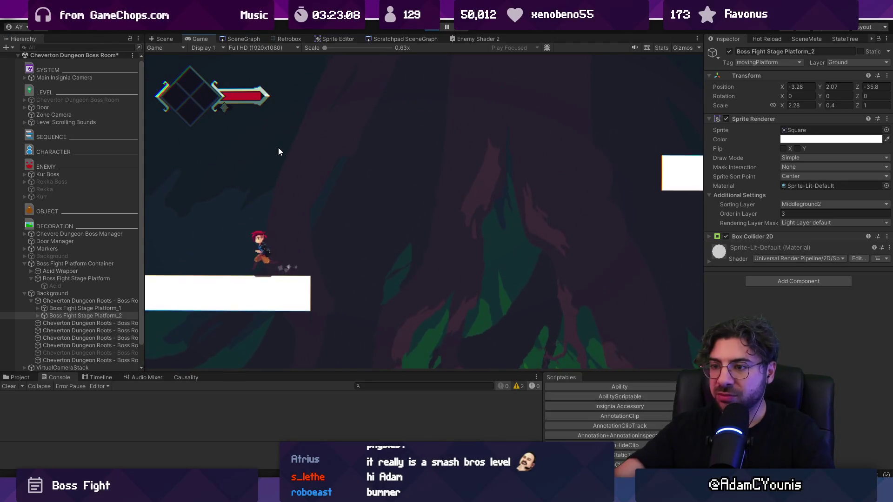
key(Right)
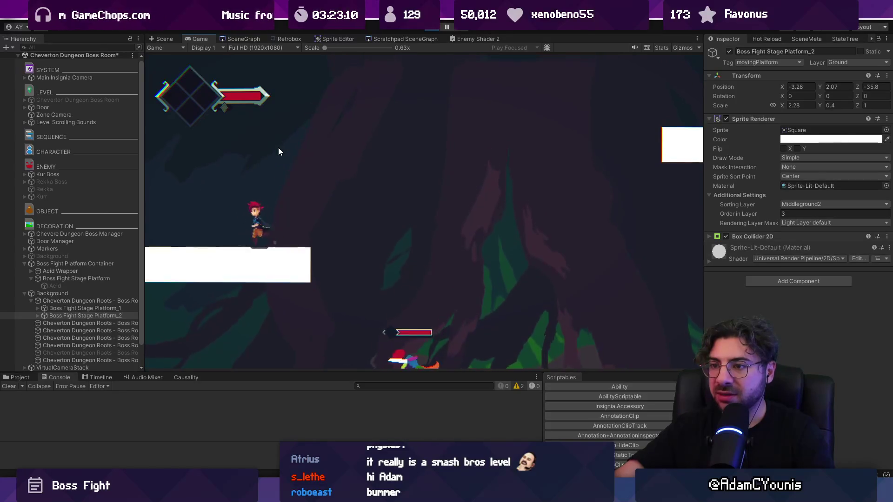
click(432, 28)
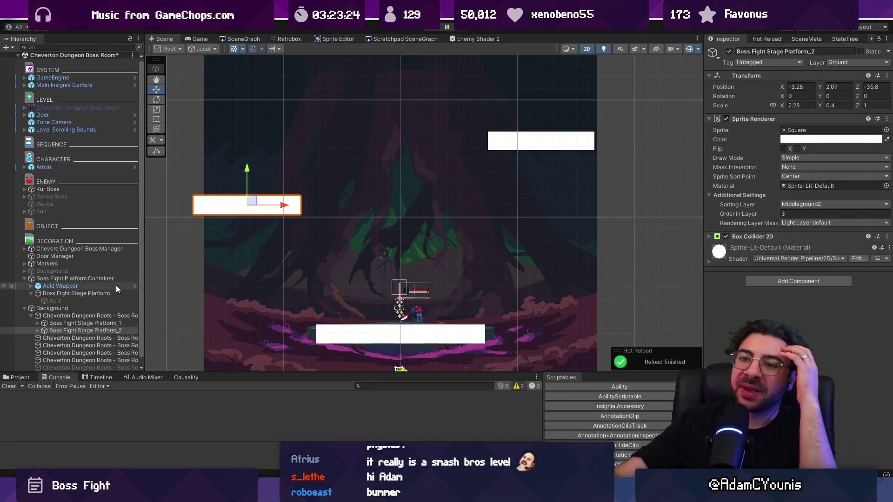
click(78, 167)
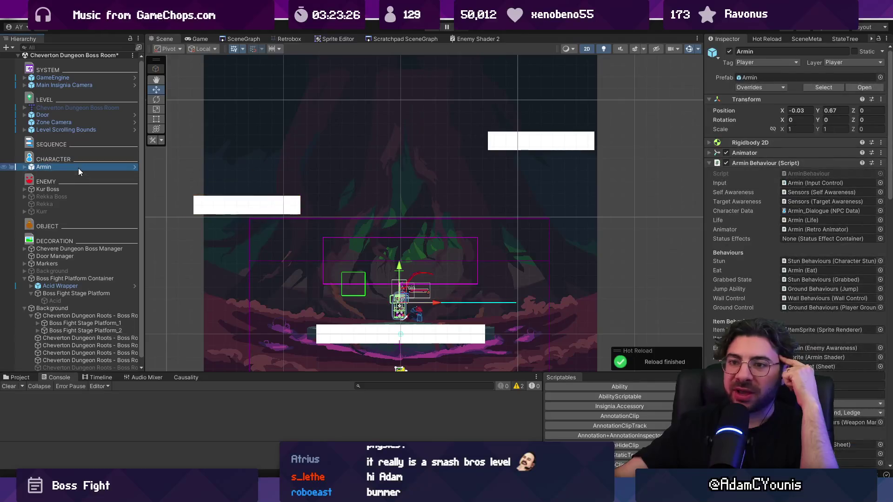
Collapse the Armin Behaviour script, then expand and collapse Armin's Rigidbody 2D settings.
click(732, 164)
click(748, 143)
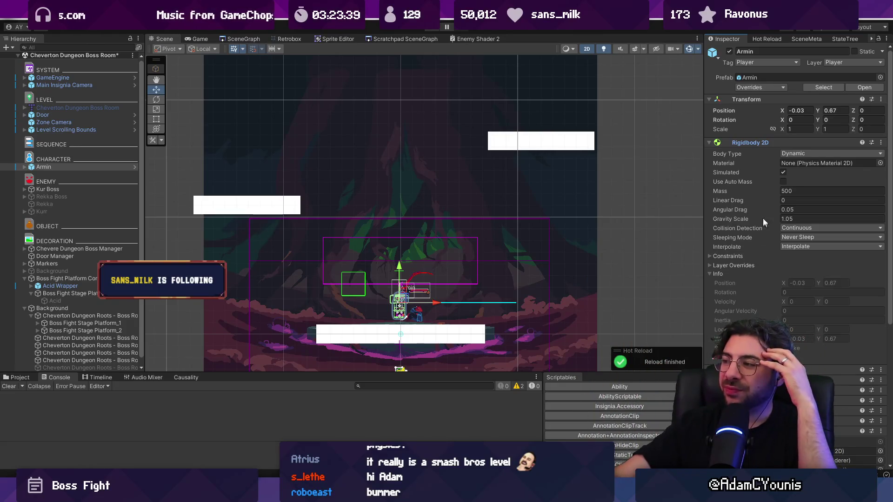
click(755, 145)
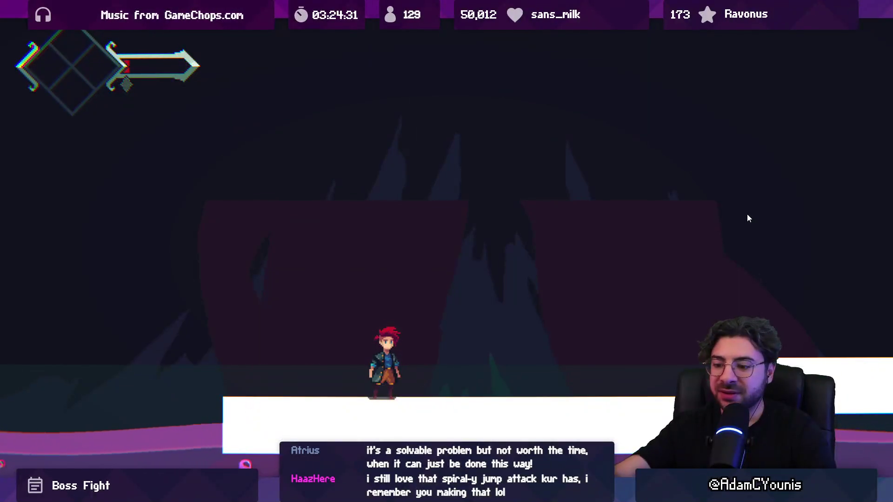
Stop the play-test, then select the left and right floating platforms and a background roots object.
key(shift+space)
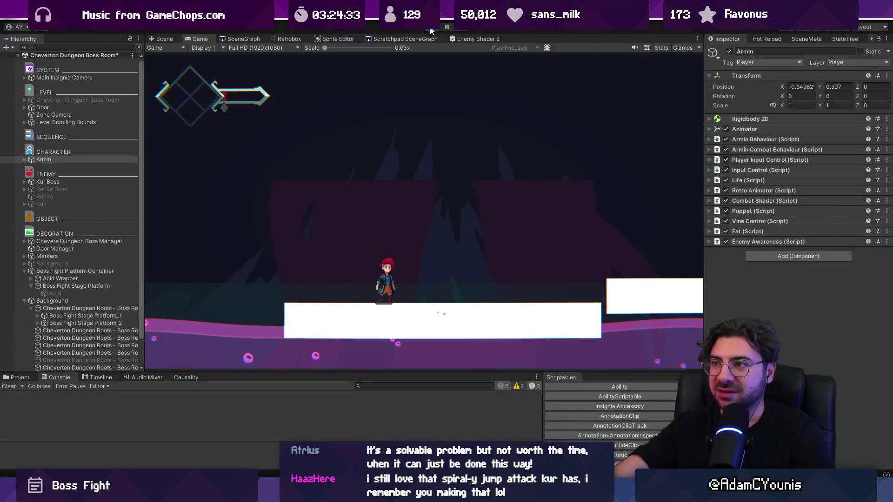
click(433, 31)
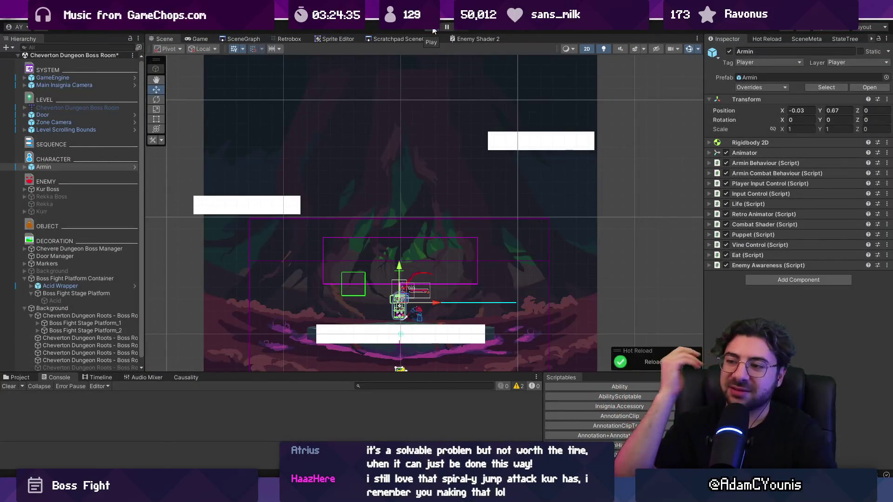
click(280, 204)
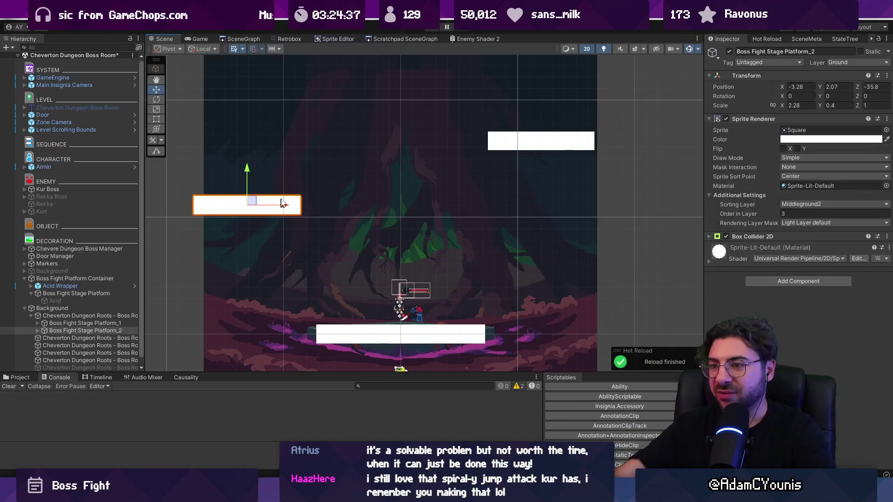
click(507, 146)
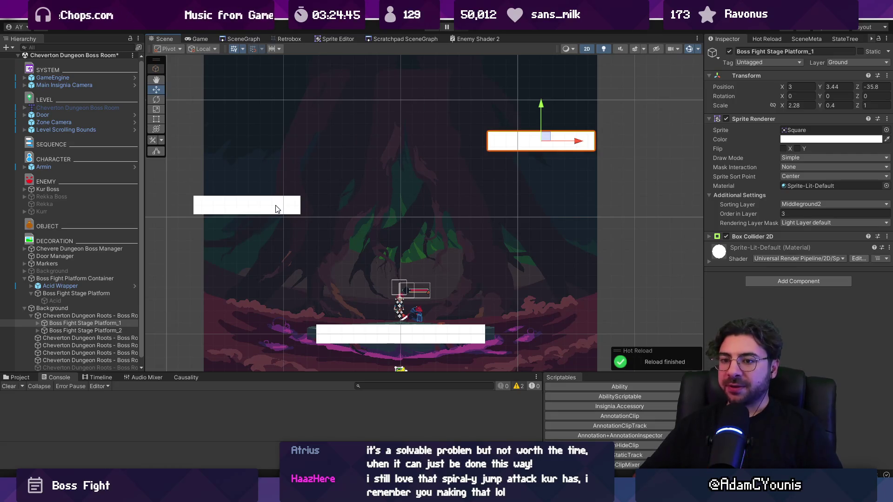
click(95, 316)
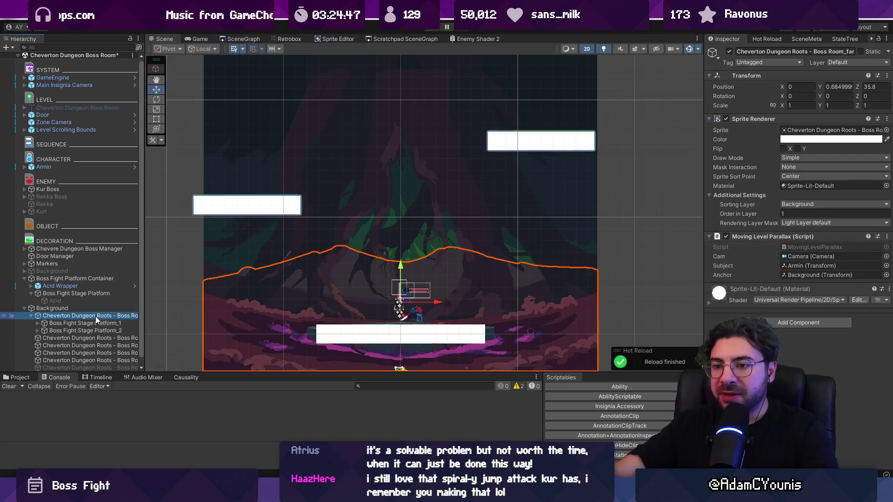
click(88, 367)
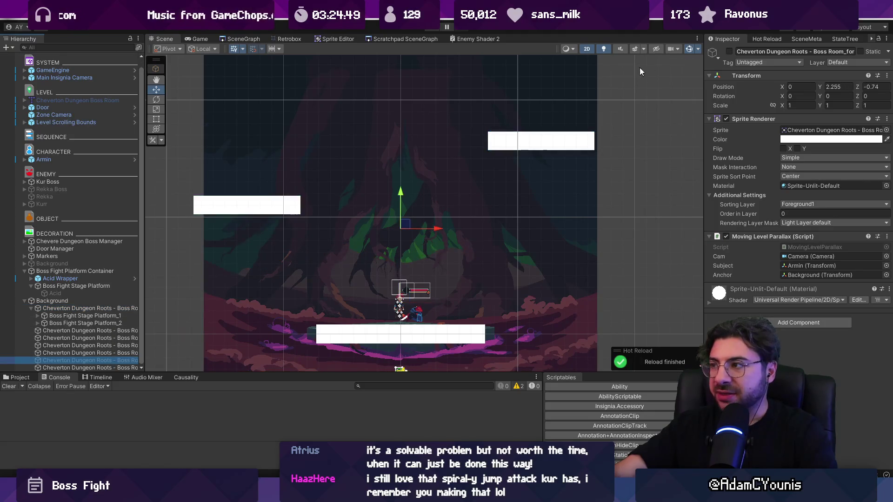
click(729, 52)
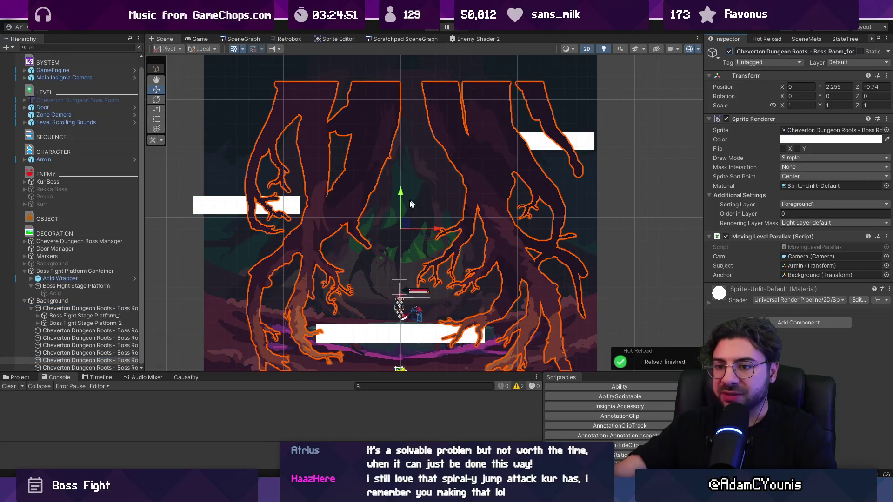
click(114, 316)
key(shift+Down)
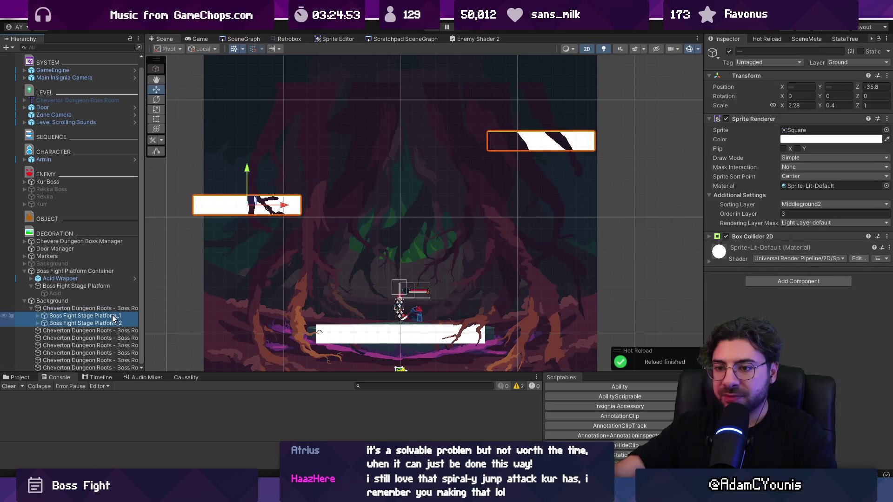
click(117, 309)
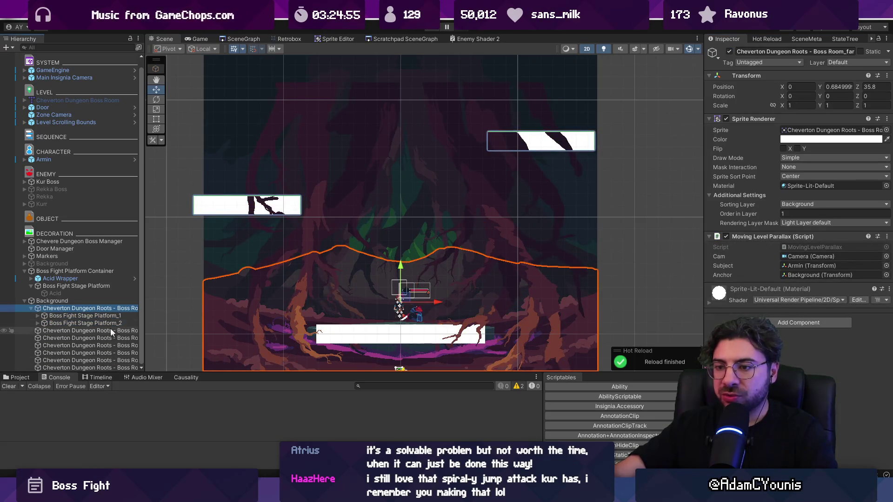
click(106, 330)
key(Down)
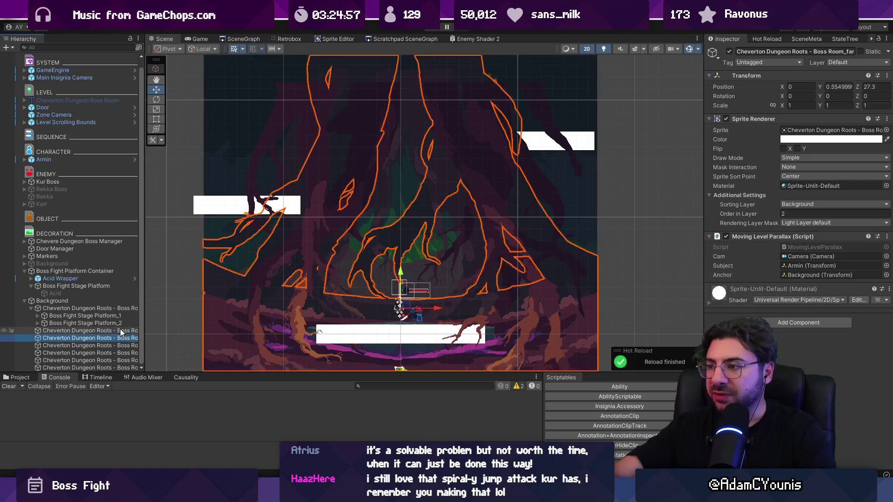
key(Down)
key(Down)
key(Down)
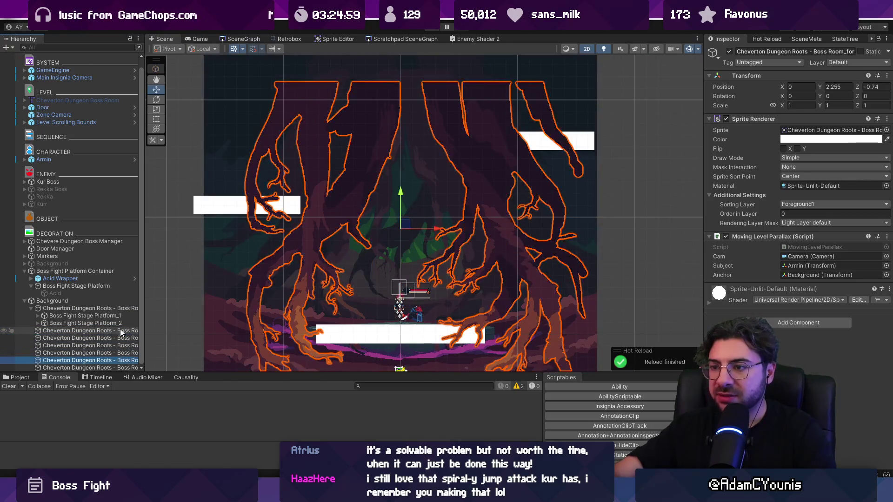
click(104, 368)
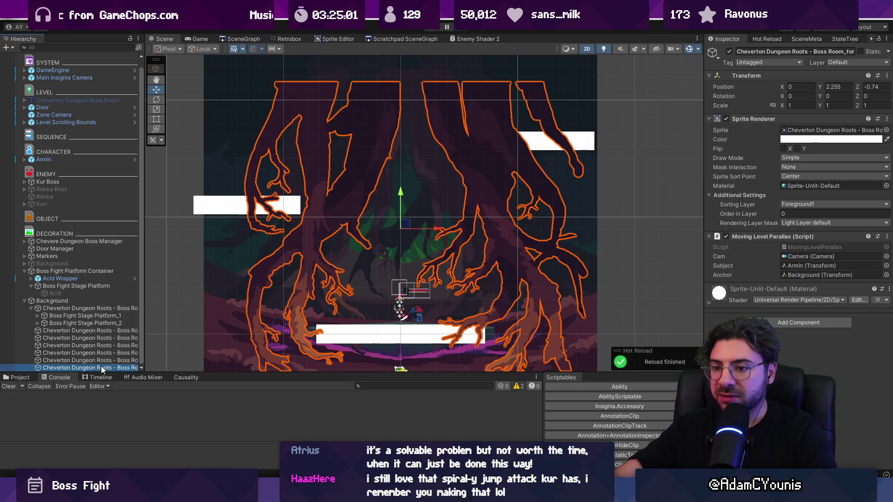
click(103, 361)
mouse_move(392, 194)
mouse_down()
mouse_move(382, 152)
mouse_move(385, 192)
mouse_up()
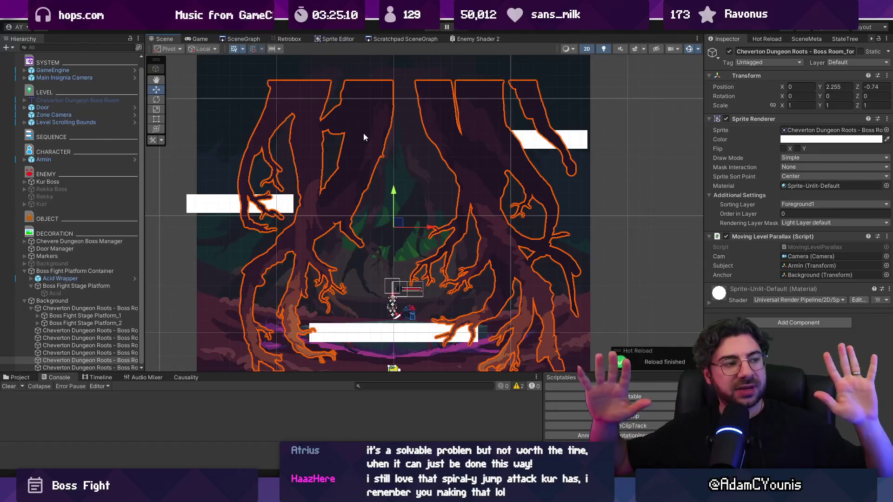
Play-test the boss fight, stop play mode, and select the foreground roots' Y position field.
key(ctrl+p)
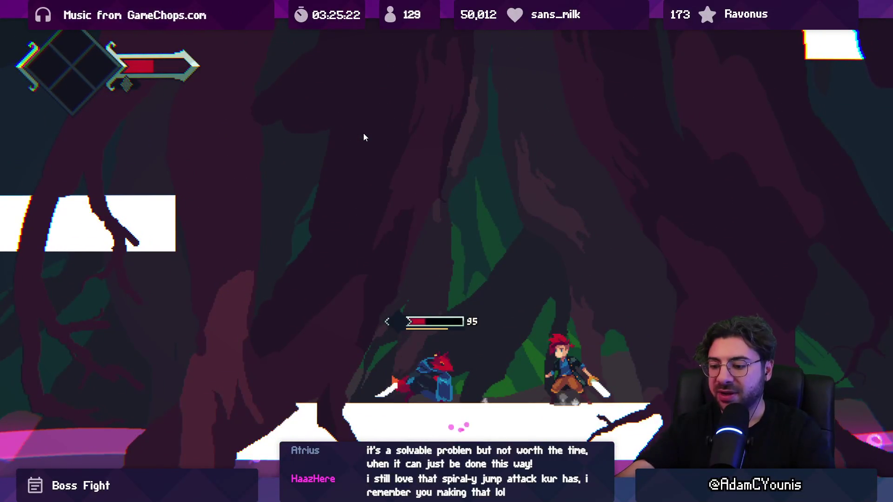
key(F11)
key(ctrl+p)
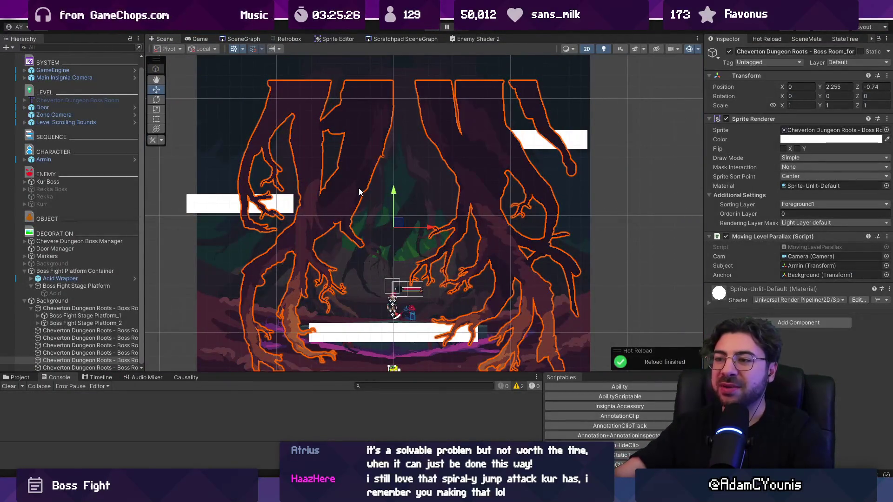
scroll(351, 227, down, 3)
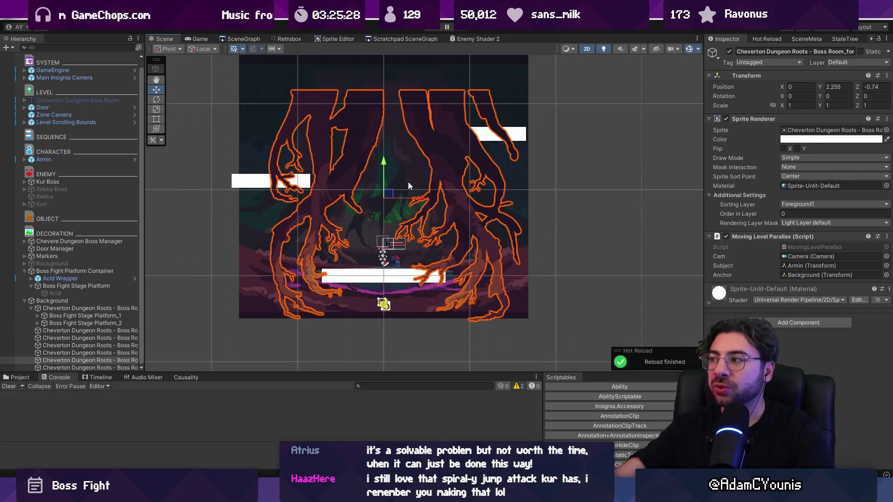
click(834, 87)
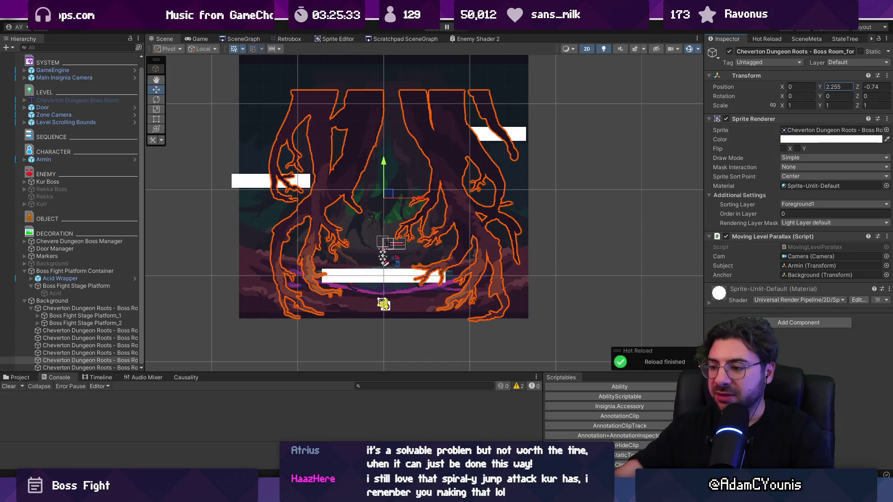
Search Everything for 'arena .ase' to open the forest arena artwork.
key(alt+Tab)
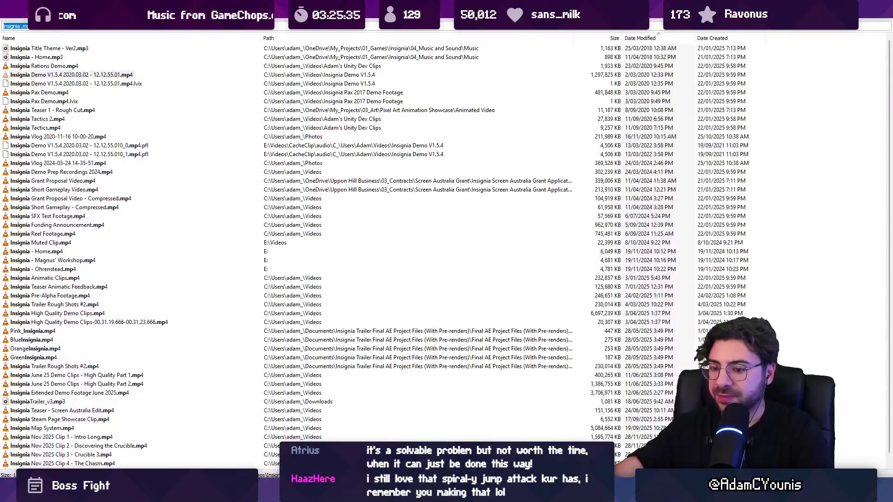
text(rena .leo)
key(BackSpace)
key(BackSpace)
key(BackSpace)
text(ase)
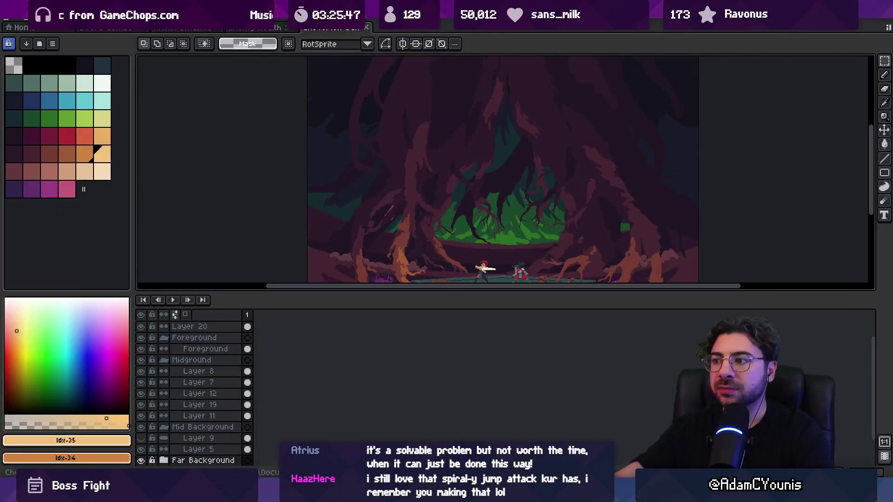
Hide the Aseprite interface and frame both fighters and the stone arena floor on the canvas.
key(ctrl+f)
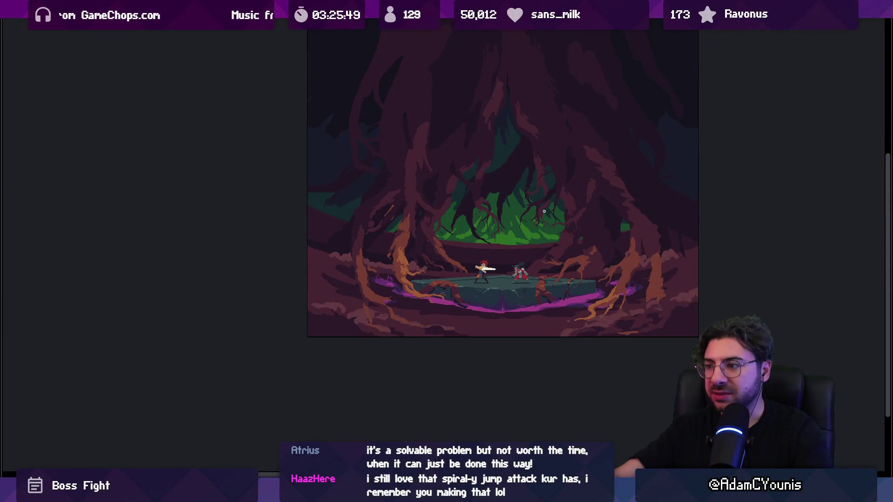
scroll(464, 282, up, 2)
scroll(464, 283, up, 2)
drag(399, 297, 421, 238)
scroll(423, 247, down, 2)
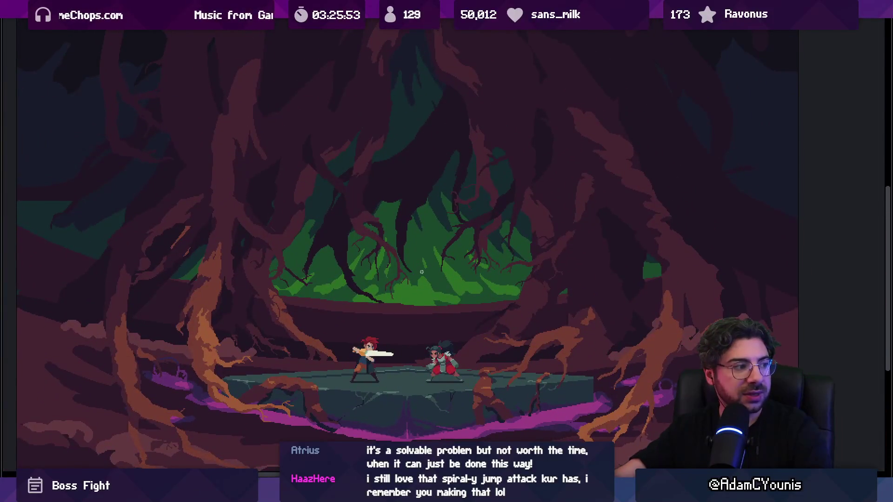
scroll(419, 273, up, 2)
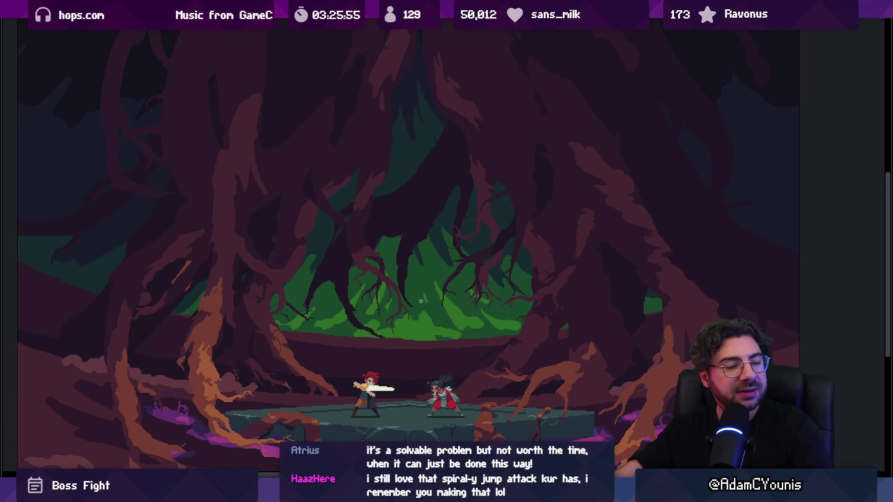
scroll(332, 202, up, 2)
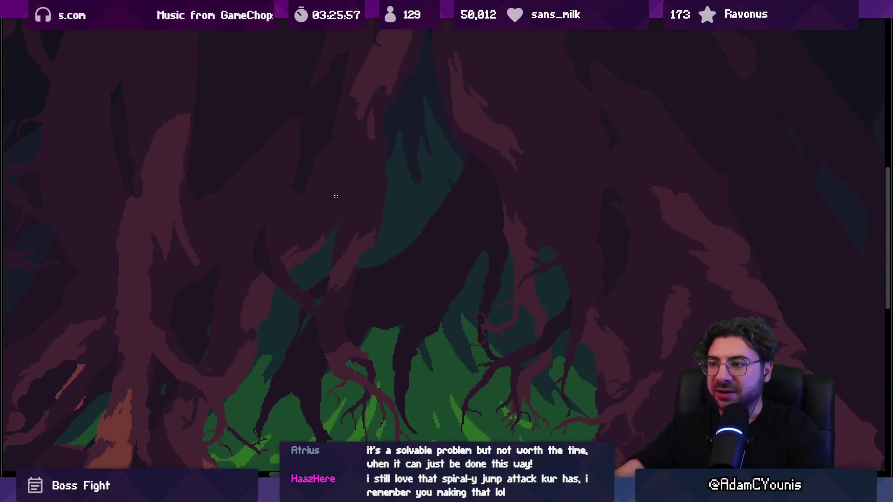
scroll(386, 205, down, 1)
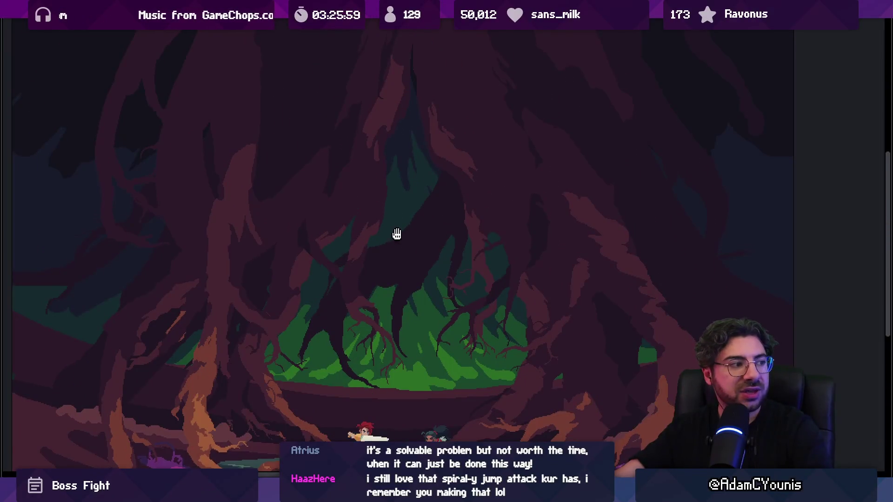
drag(398, 241, 402, 203)
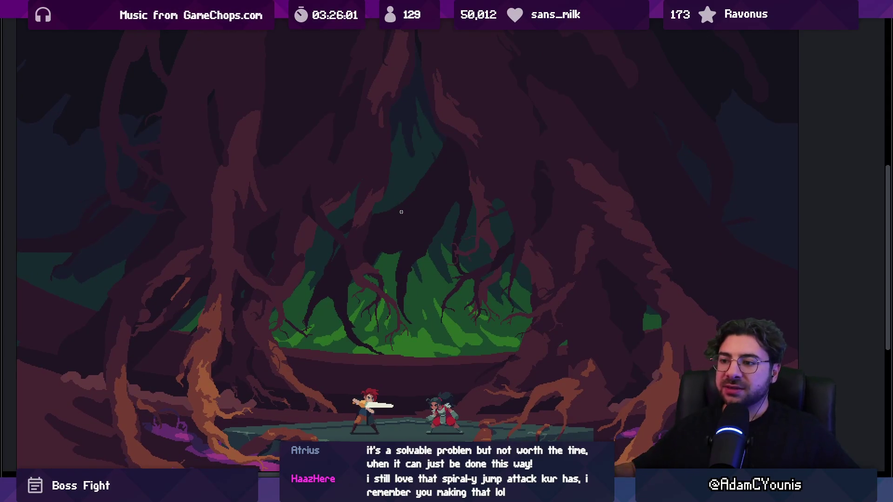
scroll(413, 215, down, 1)
scroll(420, 303, up, 1)
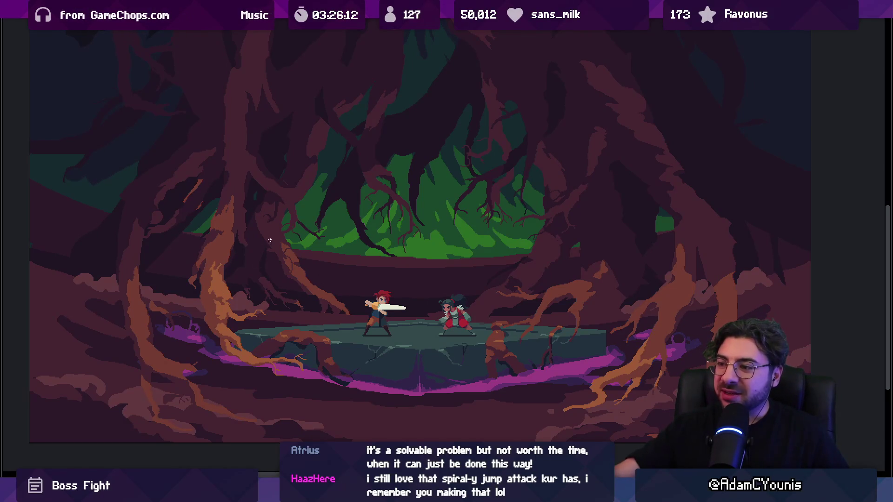
drag(370, 194, 362, 271)
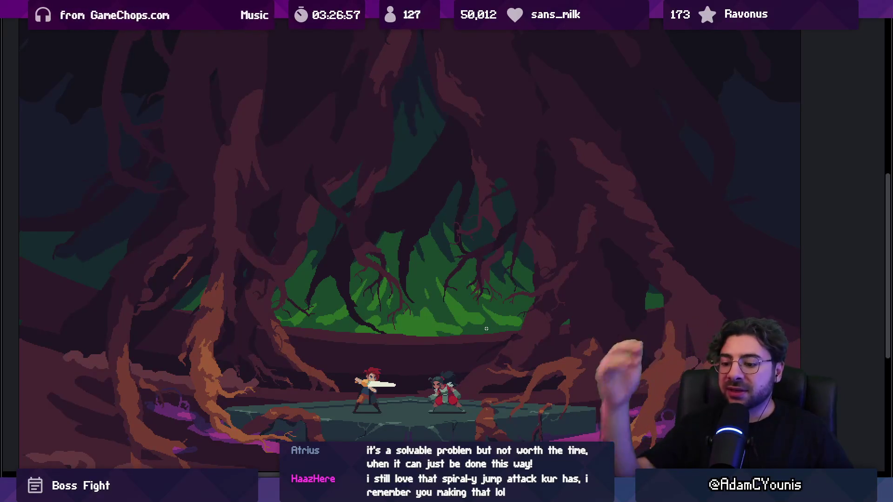
Try the Shift+O shortcut and dismiss the error message it brings up.
key(shift+o)
key(Escape)
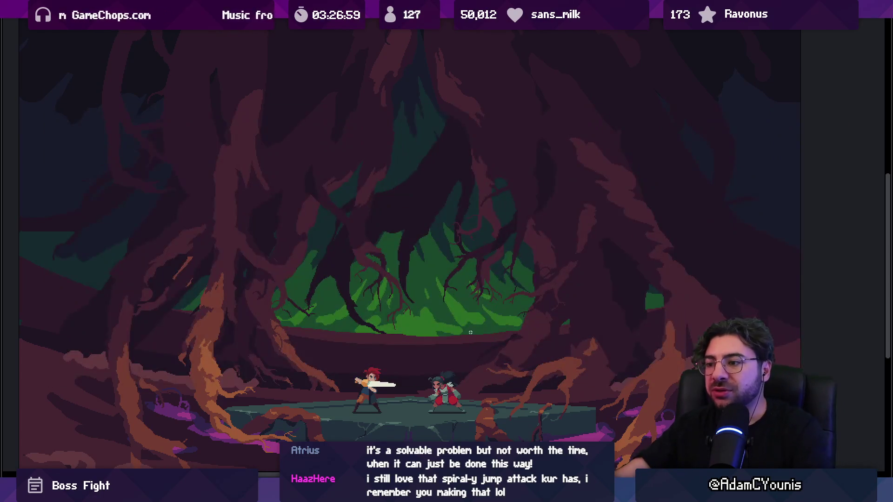
mouse_move(519, 500)
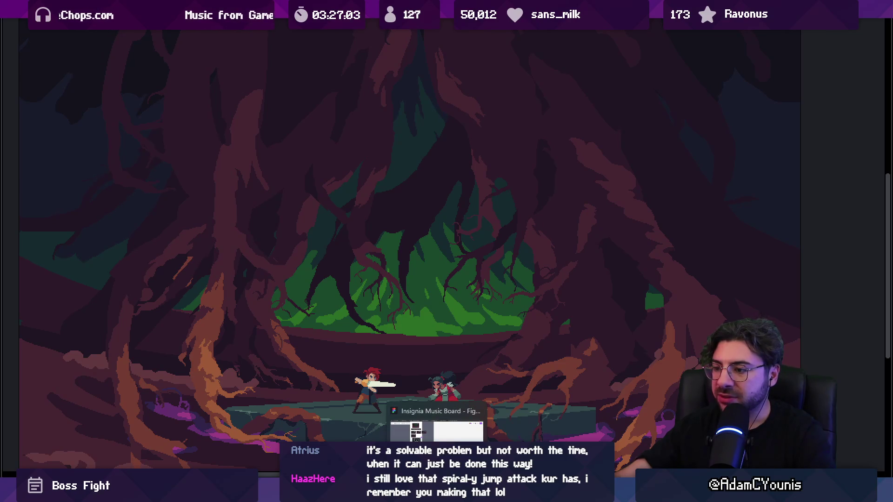
Switch to Figma and open the Insignia working design document.
click(436, 500)
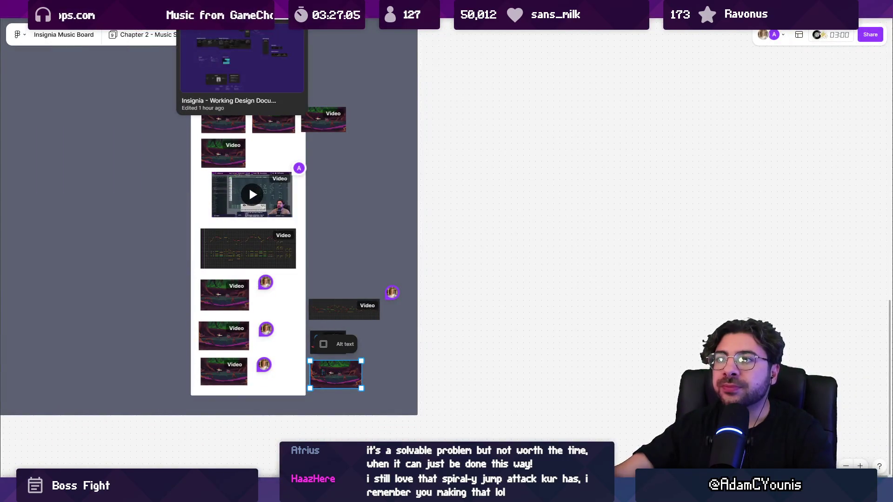
click(242, 34)
scroll(77, 198, down, 10)
scroll(72, 196, up, 3)
Search all pages for 'cheverton', jump to the Chapter 2 - Cheverton heading, and expand the 0.2 results.
key(ctrl+f)
text(c)
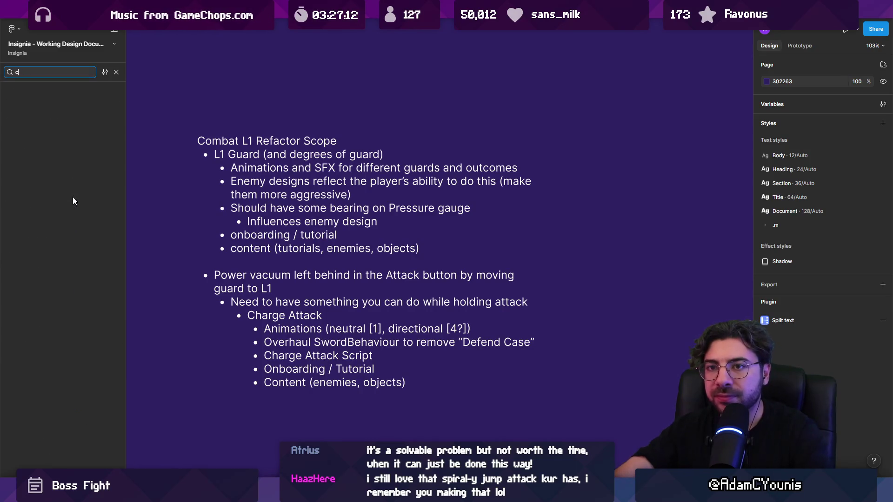
text(heverton)
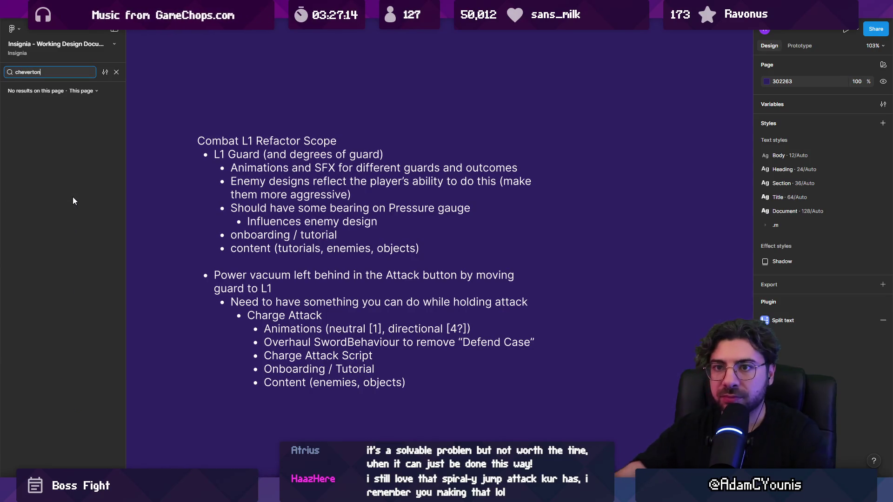
click(81, 91)
click(98, 125)
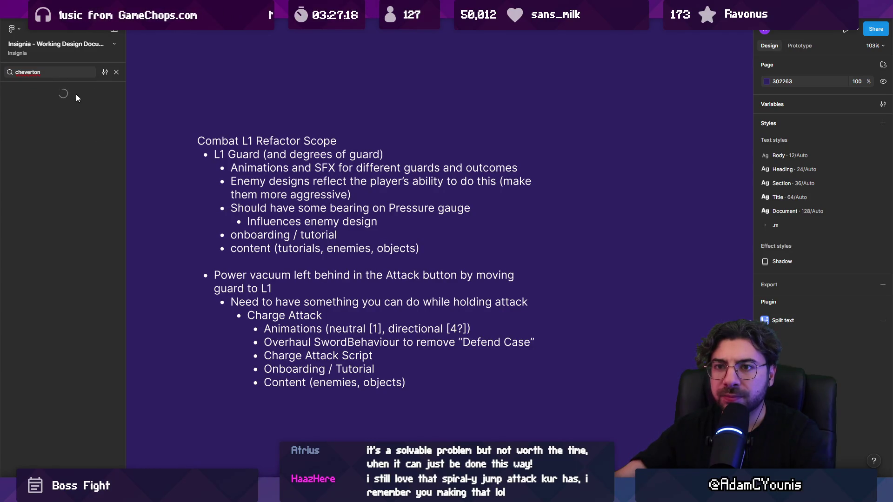
click(56, 73)
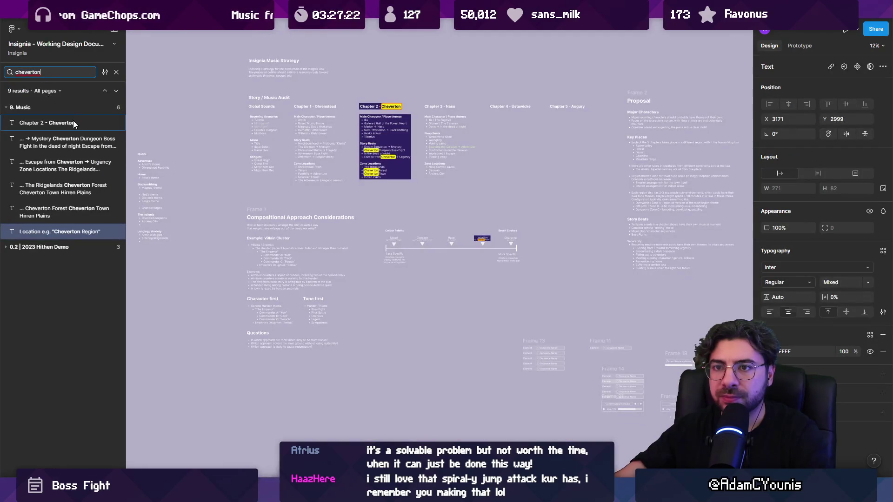
click(74, 122)
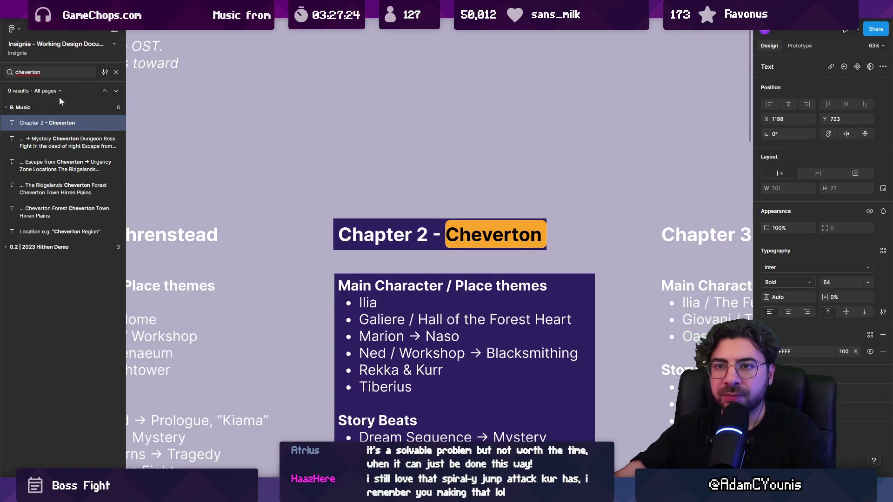
click(55, 248)
Search for 'boss' and jump to the Pre-bossfight note under 0. Project Direction.
click(51, 72)
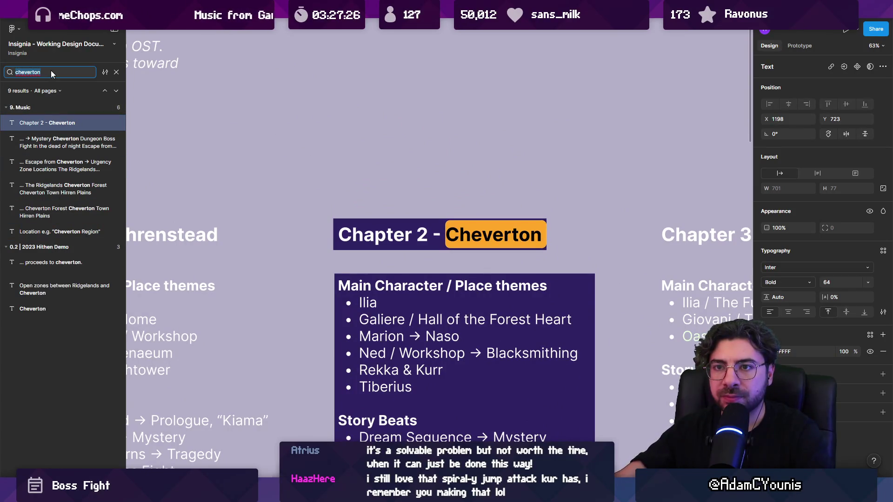
text(boss)
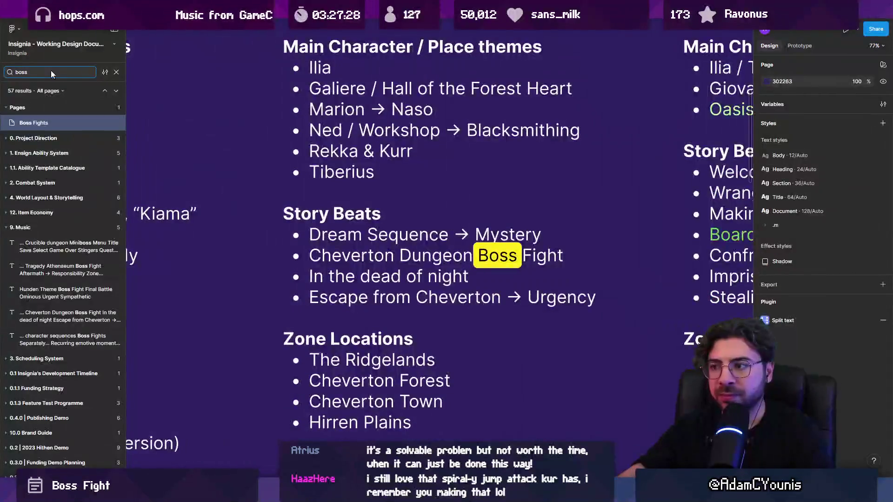
click(49, 227)
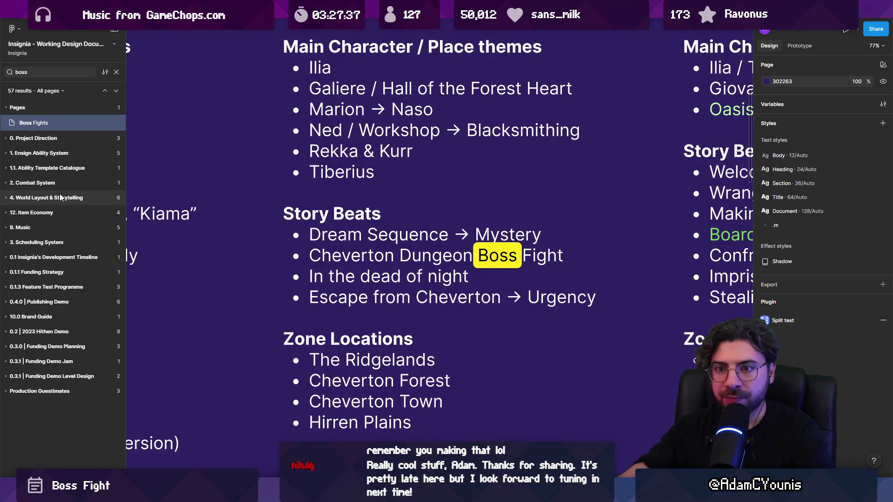
click(50, 138)
click(47, 172)
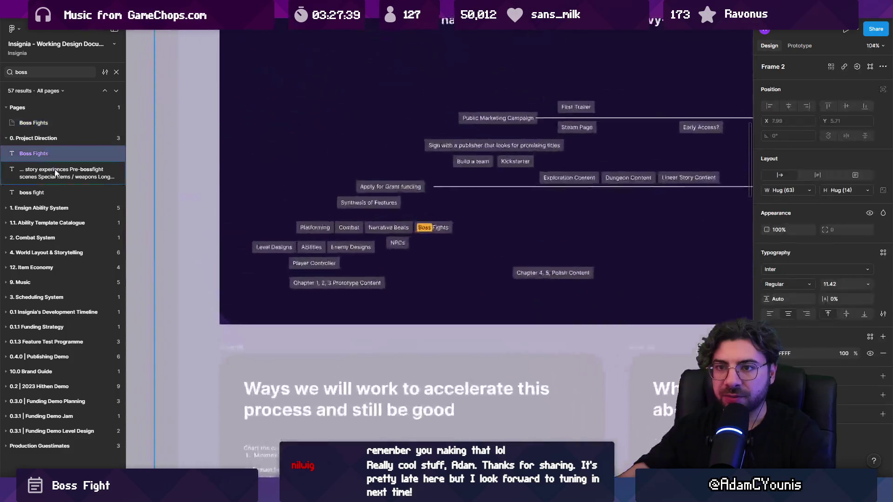
key(Escape)
scroll(408, 184, up, 5)
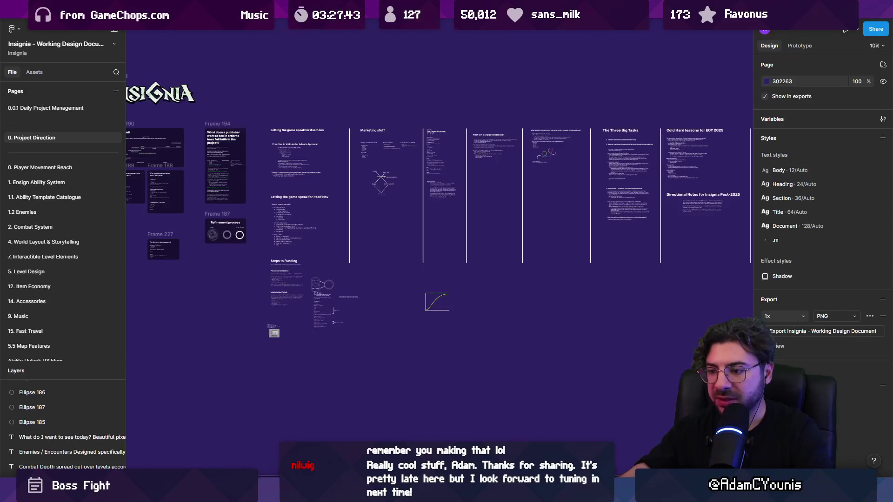
Search Everything for 'cheverton boss .leo' and open Cheverton Hollow Boss Fight.leo.
key(alt+Tab)
text(cheverton boss .as)
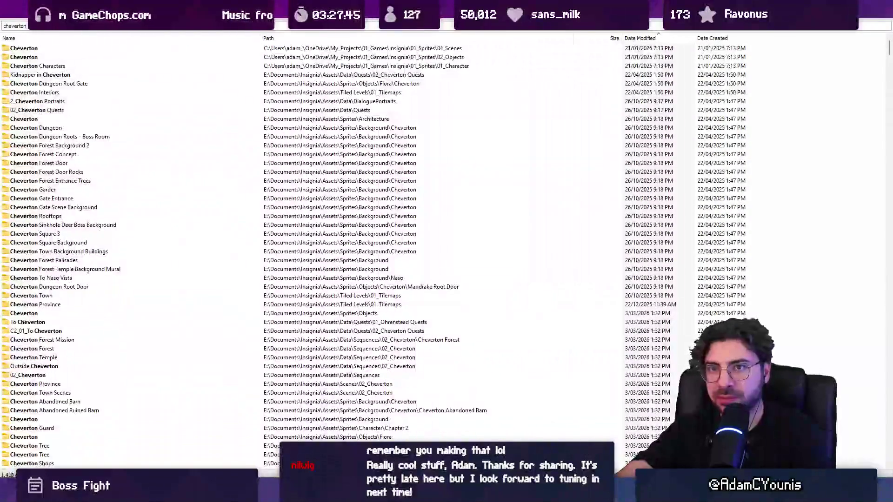
key(BackSpace)
key(BackSpace)
text(leo)
key(Return)
Zoom around the stick-figure diagrams of Rekka and Kur taking the emerald.
scroll(386, 210, down, 10)
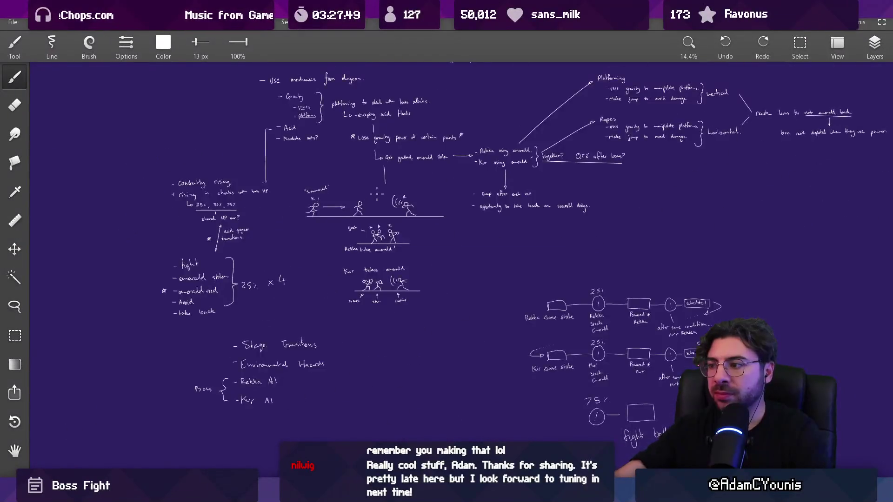
scroll(337, 130, up, 5)
scroll(337, 130, down, 5)
scroll(381, 274, up, 4)
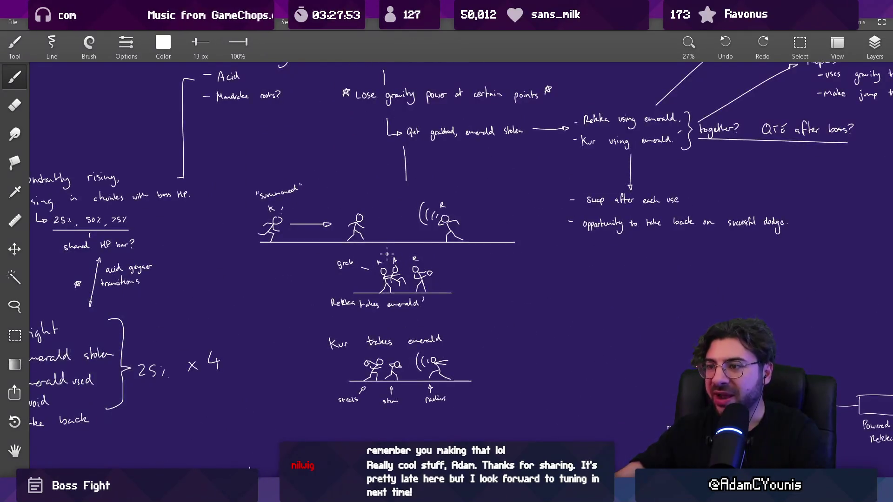
scroll(379, 255, up, 2)
scroll(304, 200, up, 2)
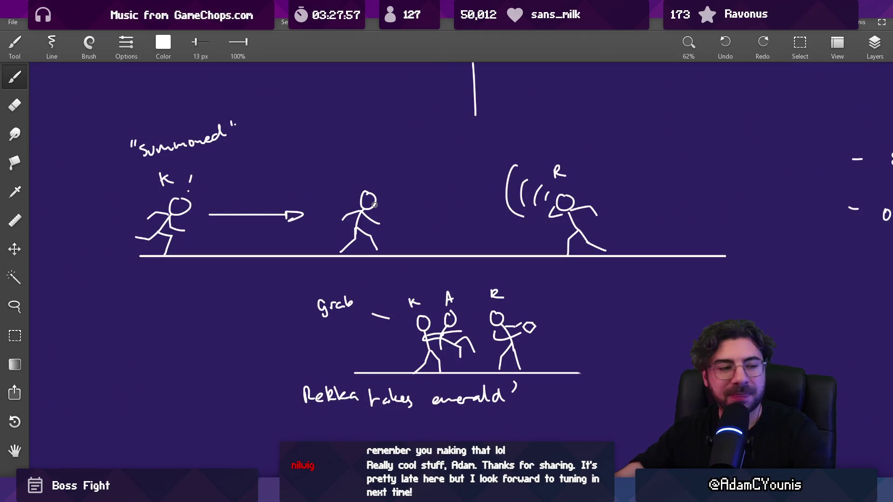
scroll(374, 203, down, 1)
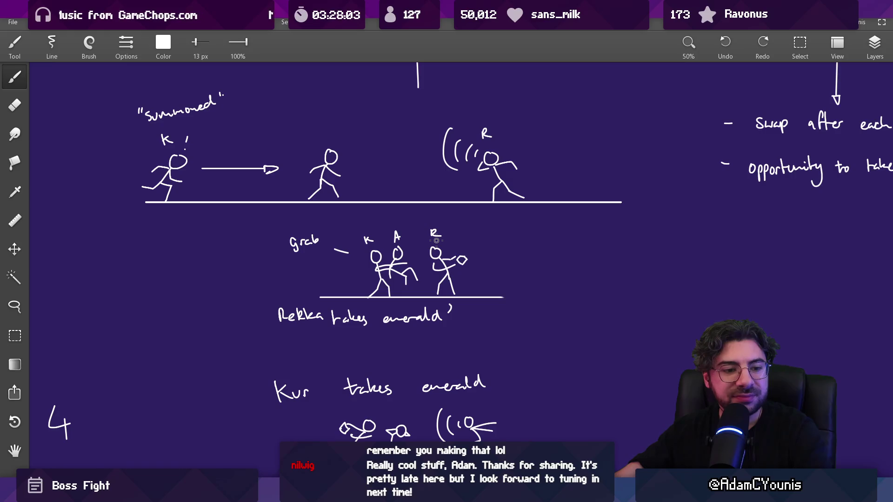
scroll(386, 228, down, 4)
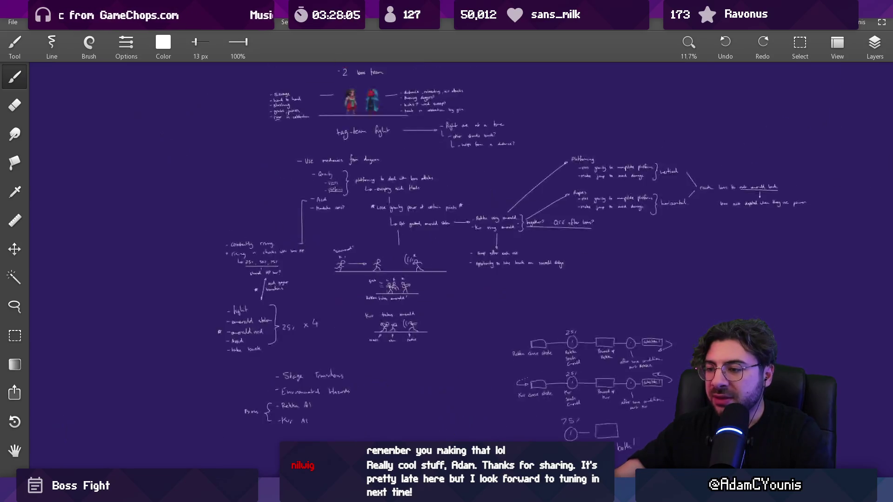
scroll(385, 228, up, 3)
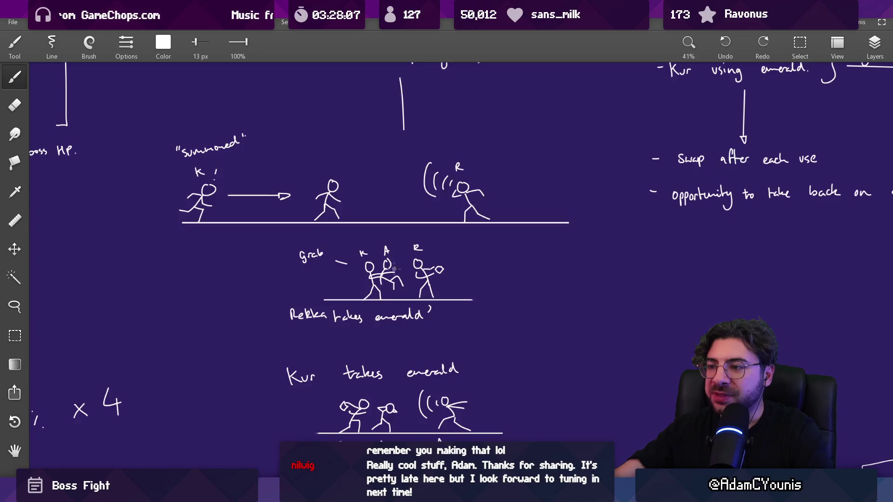
scroll(386, 227, up, 3)
Undo the stray loop stroke and search Everything for 'rekka .ase'.
mouse_move(416, 210)
mouse_down()
mouse_move(404, 347)
mouse_move(520, 233)
mouse_up()
key(ctrl+z)
key(alt+Tab)
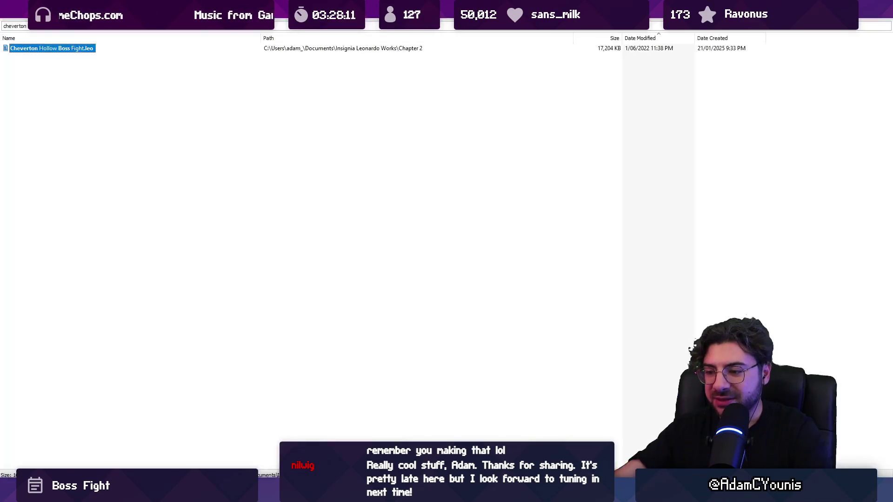
text(rekka .ase)
Open the Chapter 2 Rekka.aseprite from the results and restore the full editing layout.
key(Down)
key(Down)
key(Down)
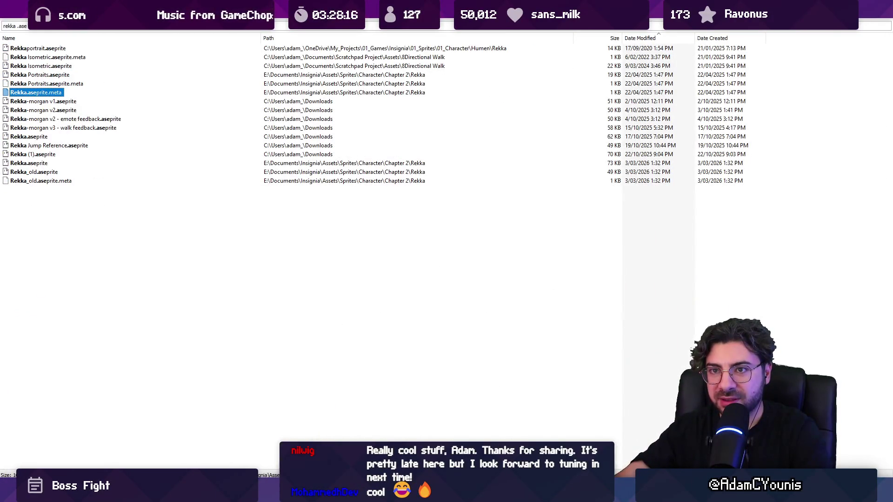
key(Down)
key(Down)
key(Down)
key(Up)
key(Up)
key(Up)
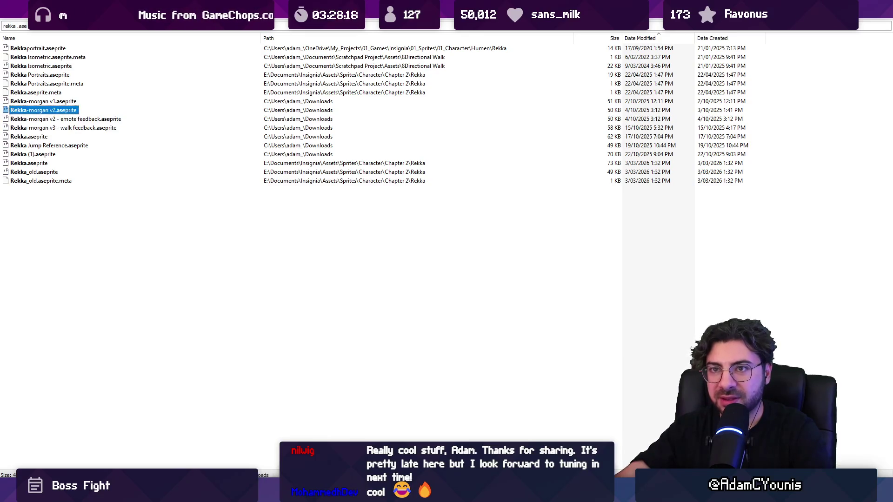
key(Down)
key(Down)
key(Down)
key(Down)
key(Down)
key(Return)
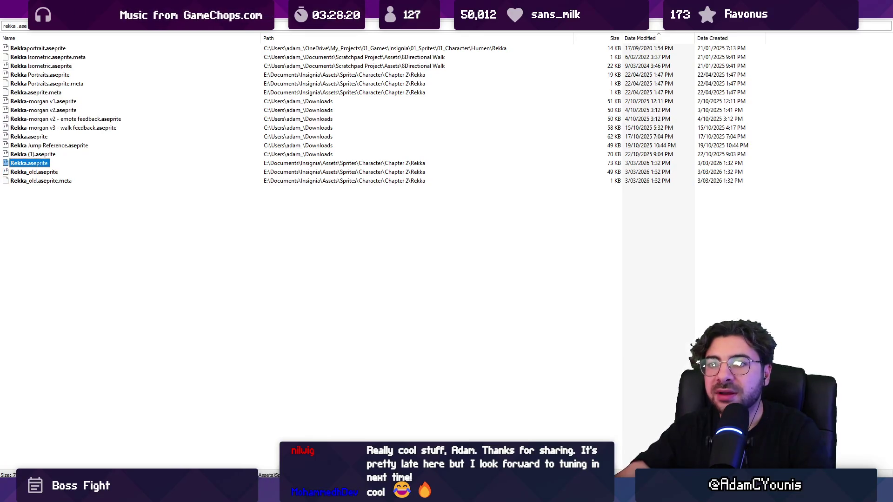
scroll(487, 271, up, 4)
key(Escape)
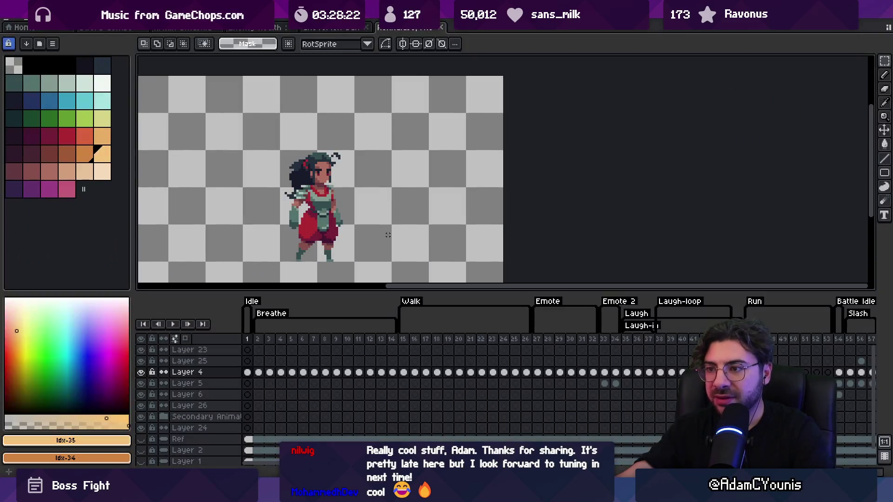
Play Rekka's animation, stop it, and scrub to the slash frame 56, then frame 36.
scroll(508, 399, right, 5)
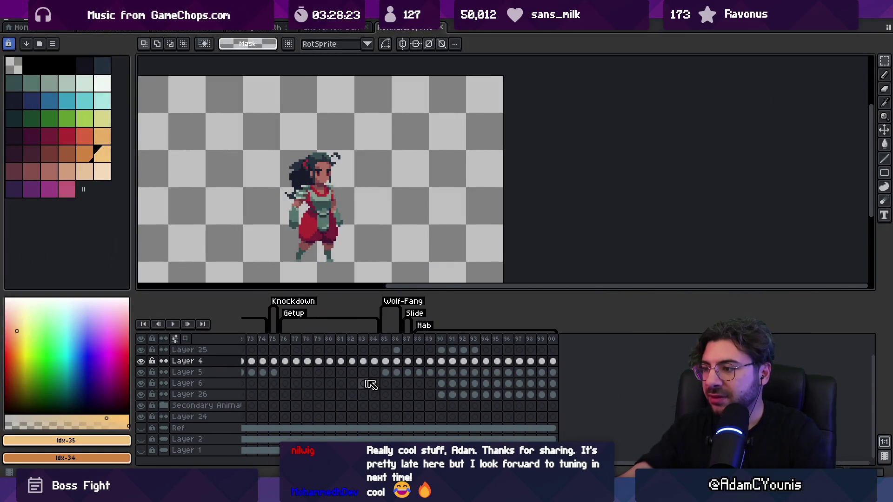
click(412, 340)
key(Return)
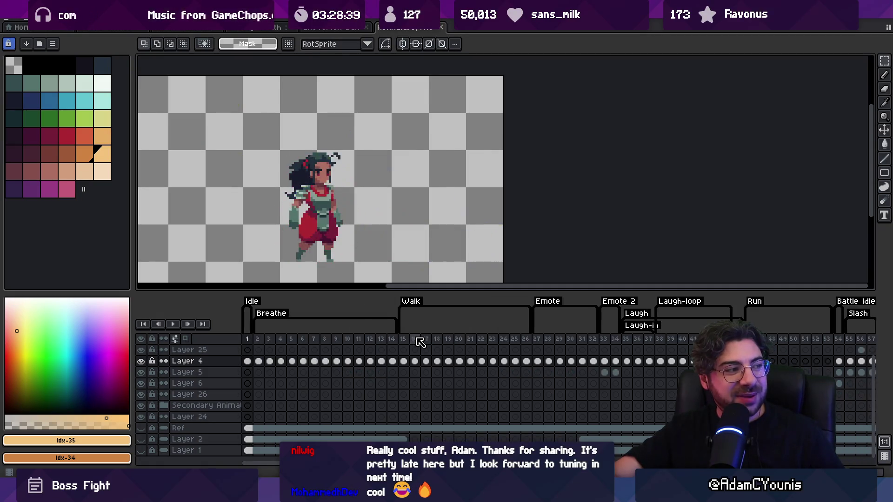
key(space)
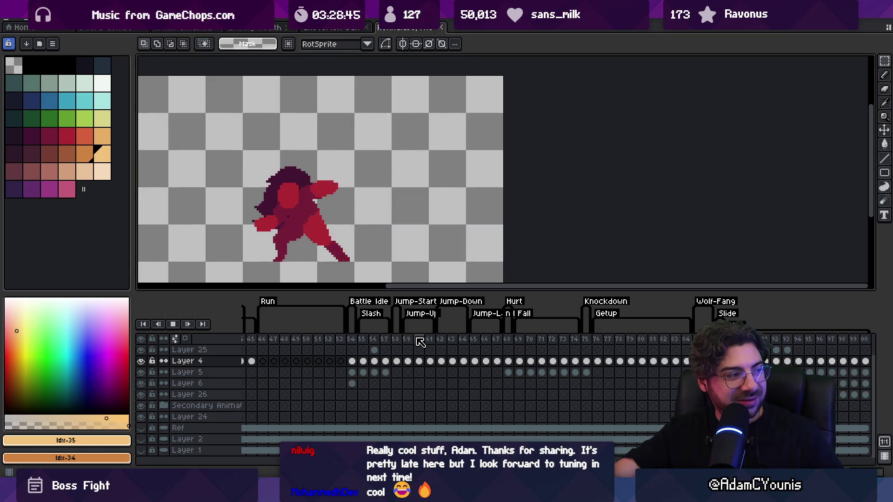
click(420, 342)
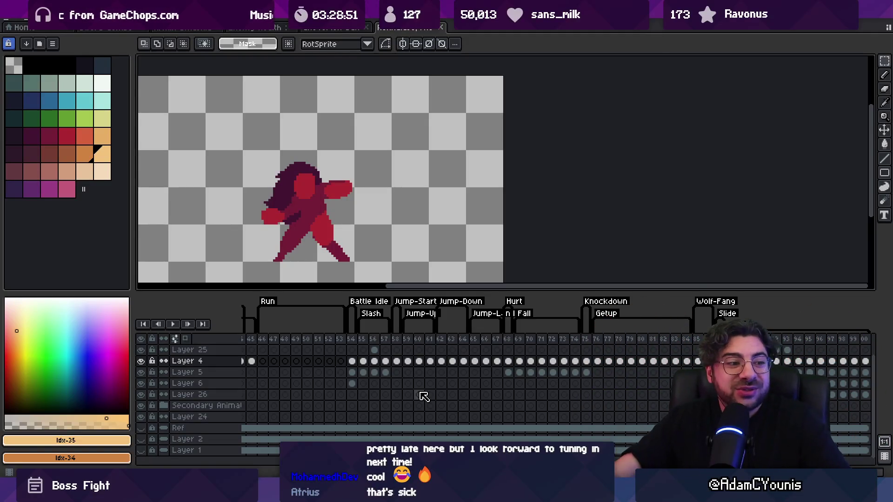
mouse_move(601, 342)
mouse_down()
mouse_move(627, 341)
mouse_move(140, 343)
mouse_up()
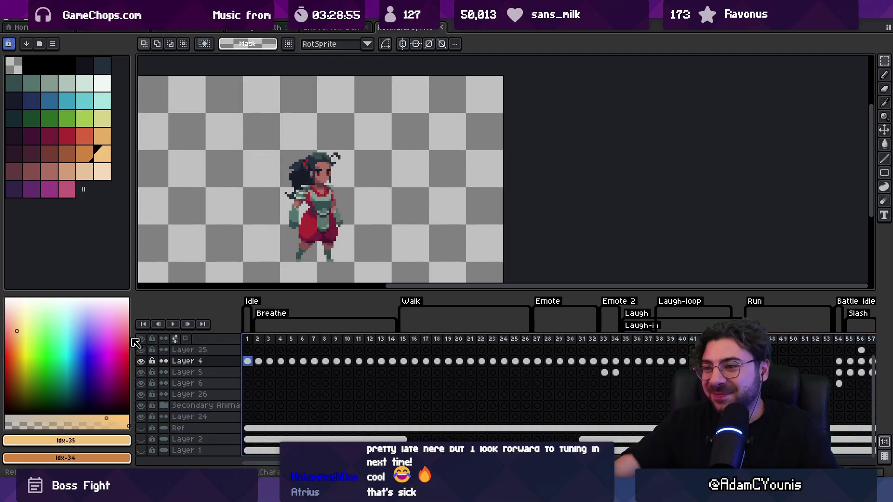
drag(254, 348, 682, 349)
Check the Enemy Health sprite, then preview the forest background full-screen before returning to Figma.
click(265, 28)
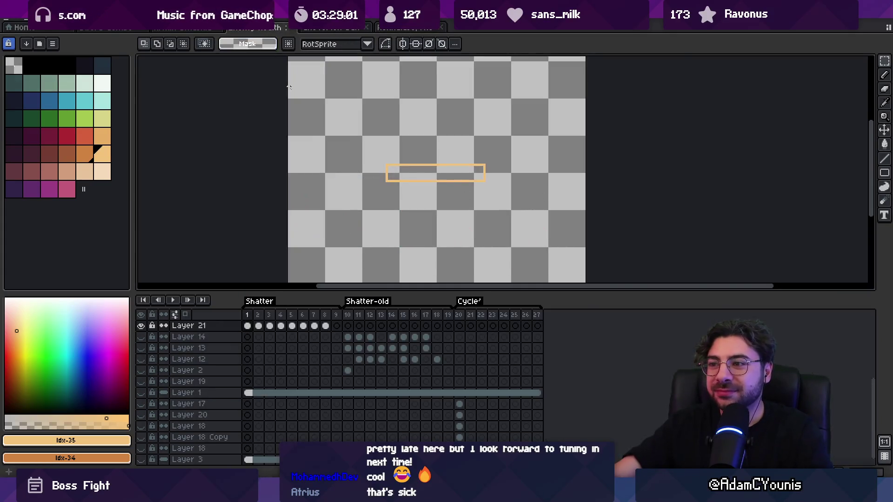
scroll(364, 140, down, 1)
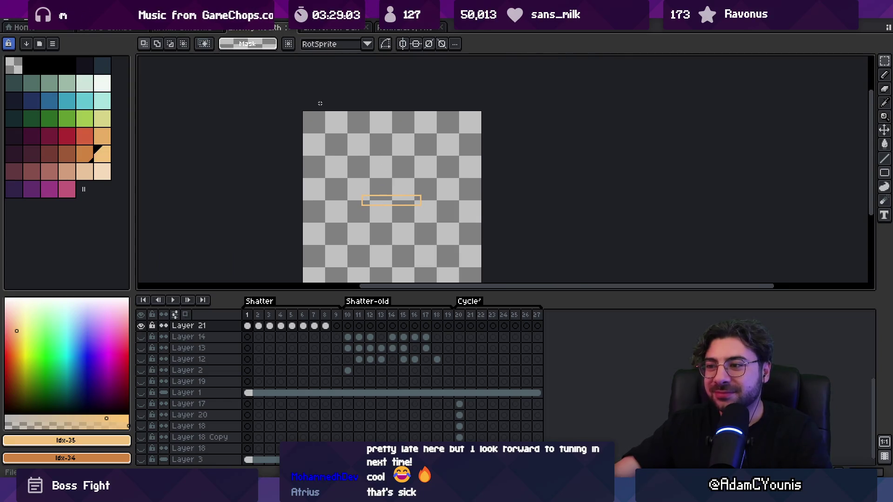
key(ctrl+Tab)
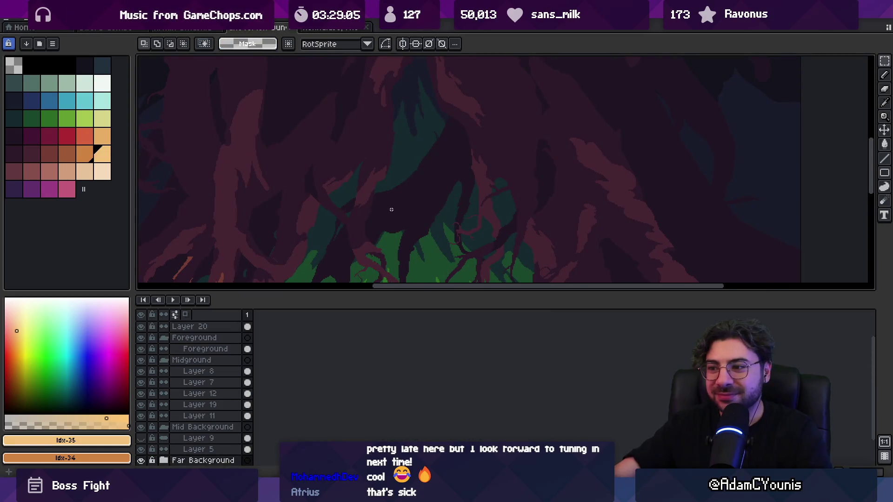
key(ctrl+f)
key(F8)
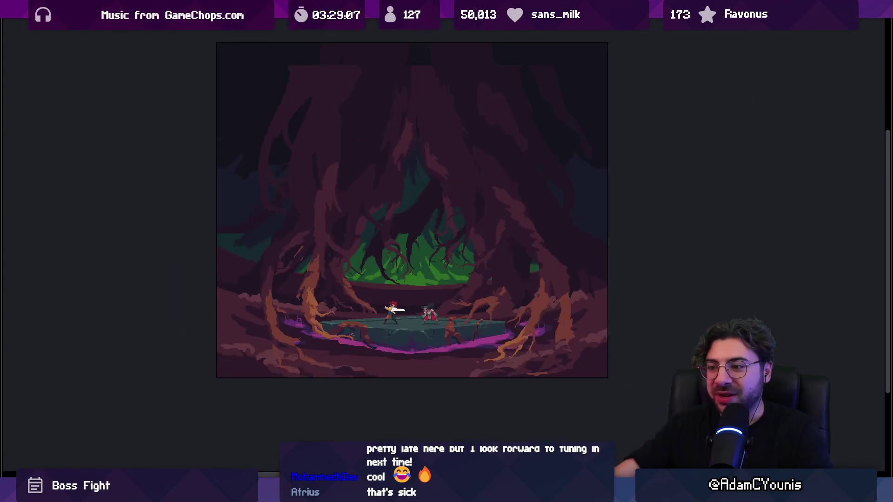
scroll(410, 303, up, 1)
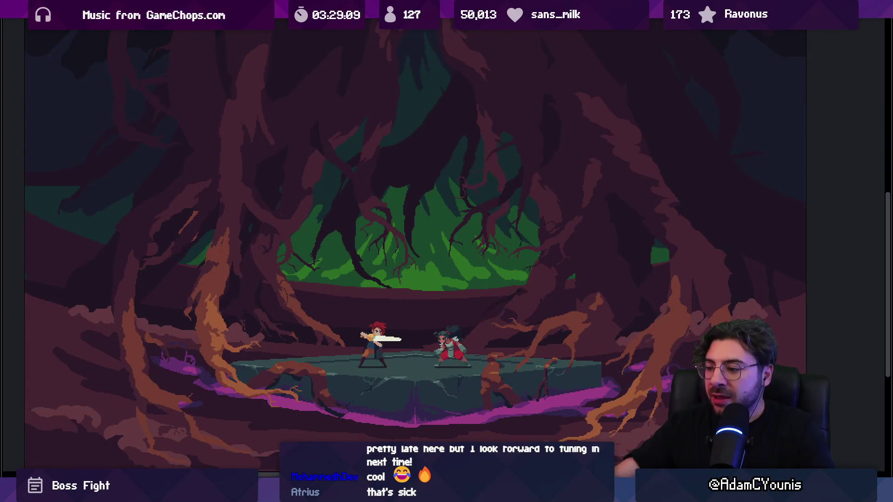
key(alt+Tab)
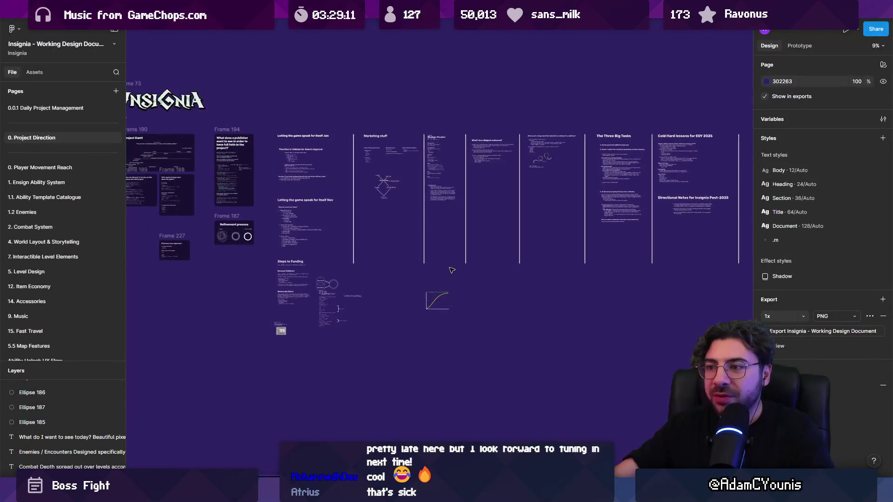
Browse the 0.0.1 Daily Project Management, 2. Combat System and 1.2 Enemies pages.
click(46, 106)
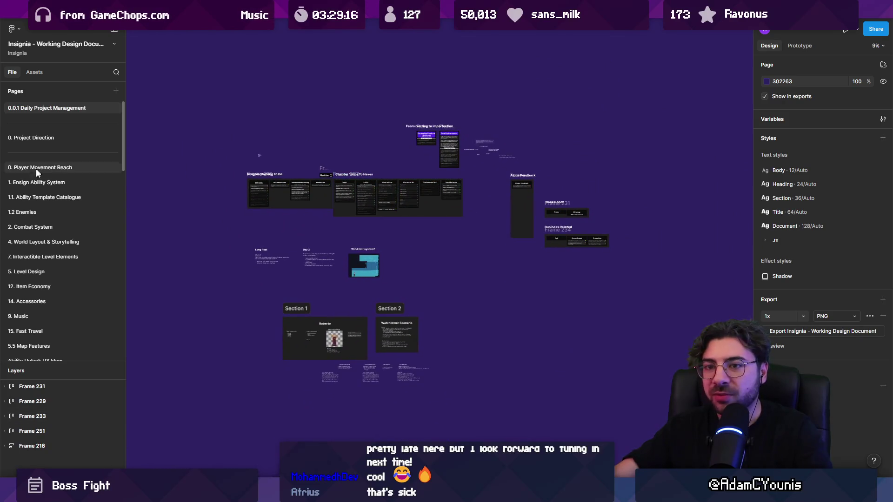
click(58, 228)
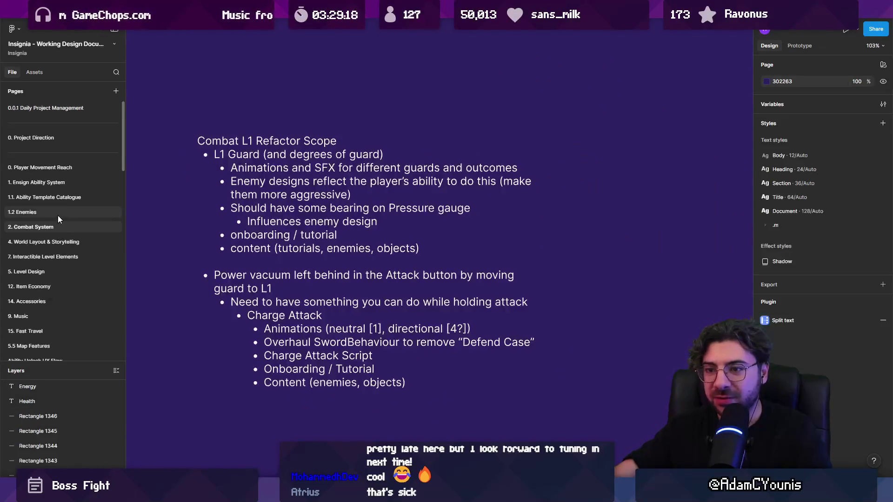
click(57, 213)
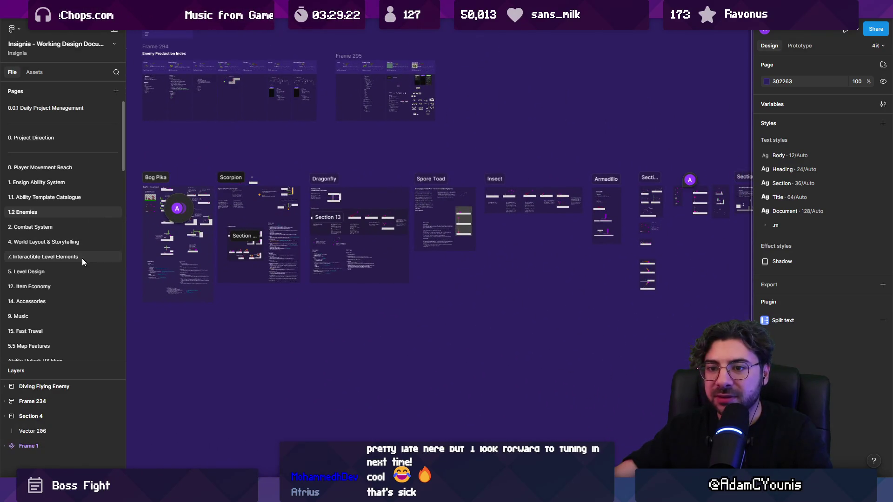
scroll(81, 258, down, 3)
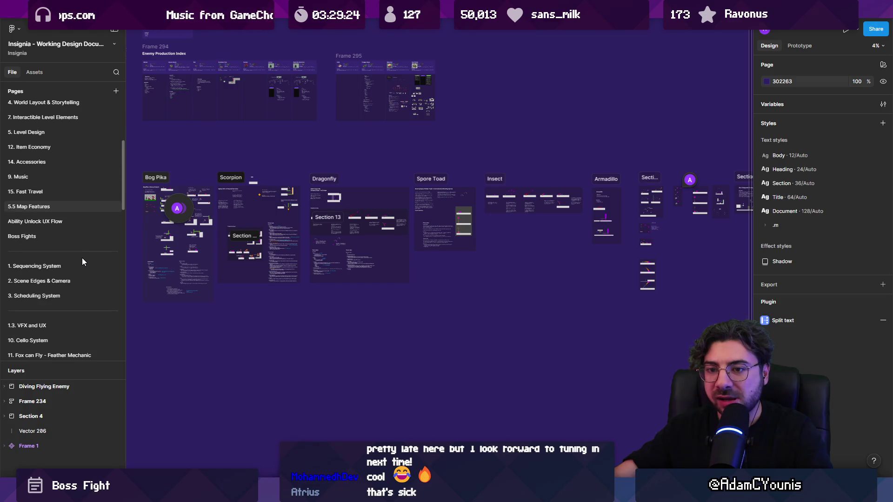
scroll(83, 256, down, 3)
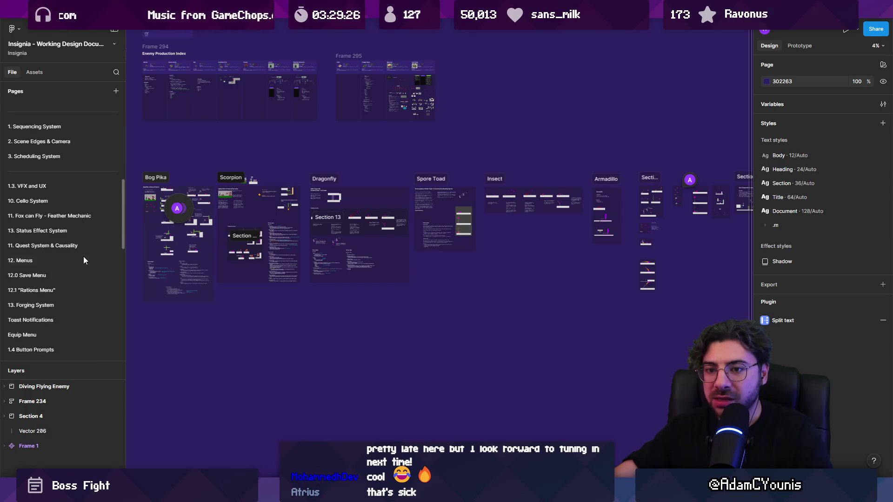
scroll(83, 255, down, 3)
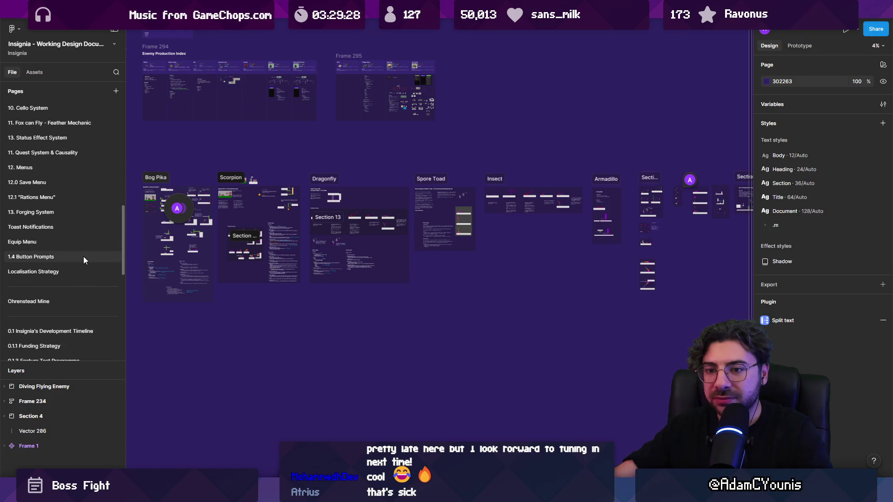
scroll(84, 260, down, 1)
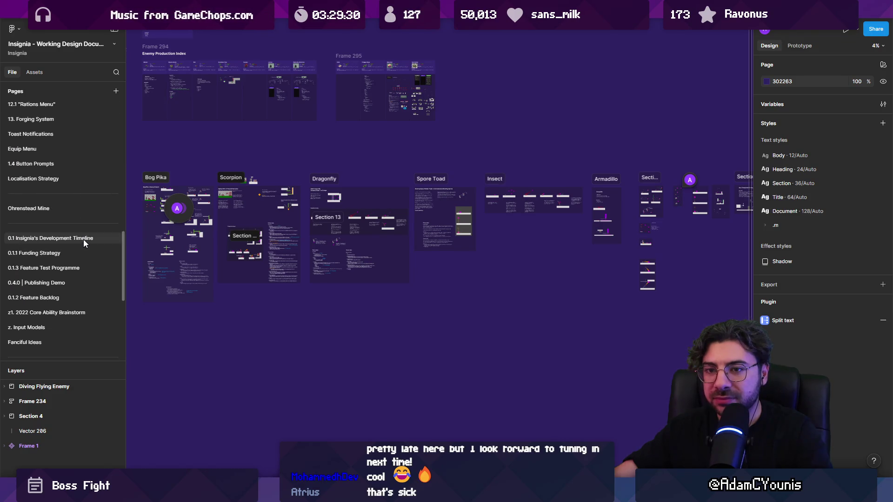
scroll(83, 237, up, 2)
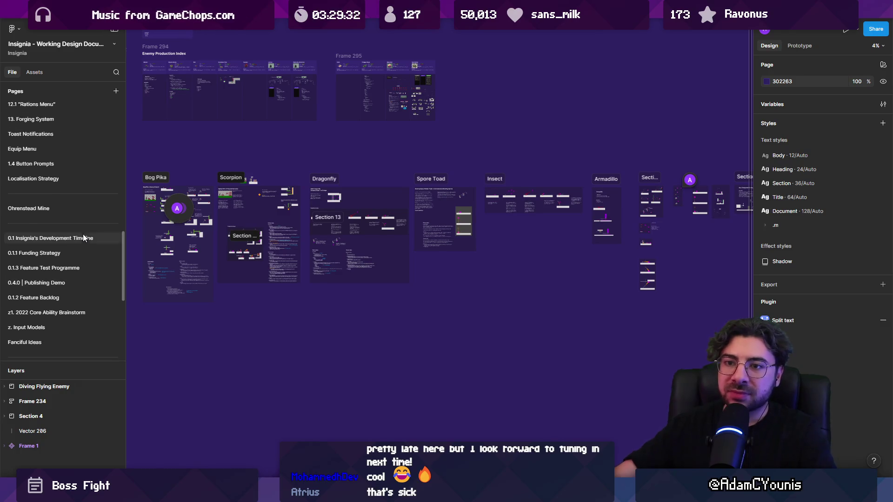
scroll(64, 218, up, 2)
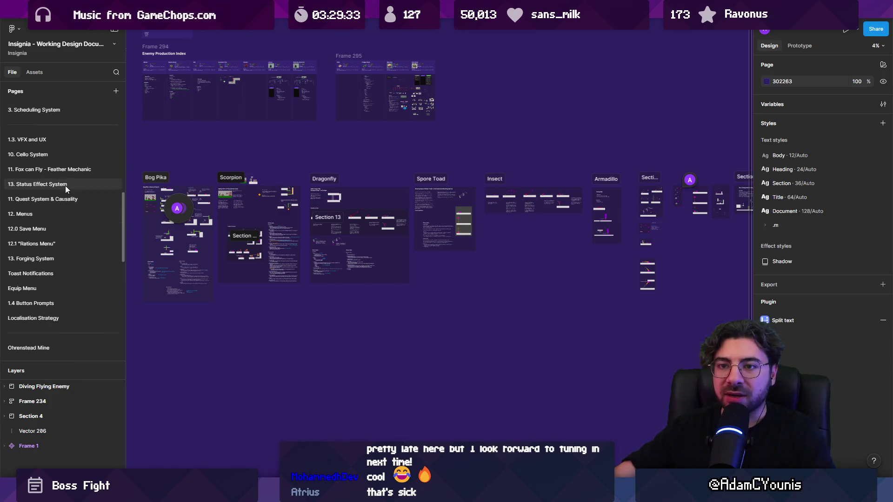
scroll(60, 251, down, 1)
scroll(59, 250, up, 1)
scroll(59, 247, up, 3)
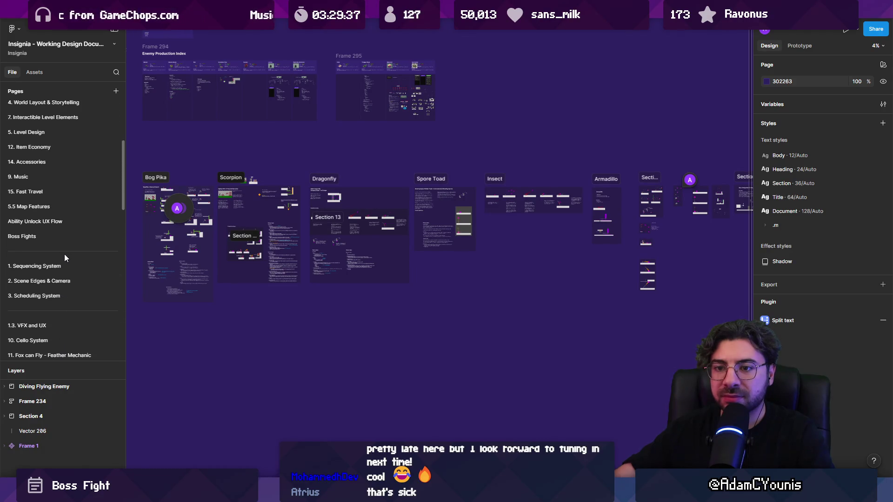
scroll(59, 230, up, 1)
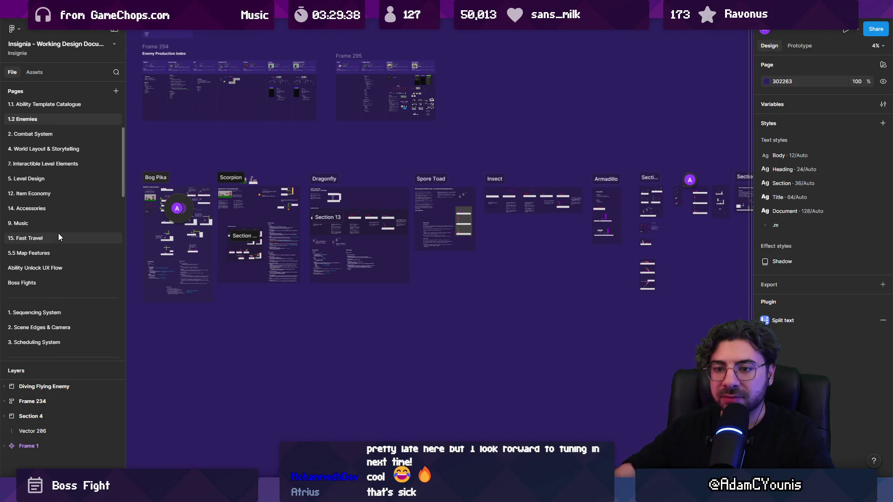
Open the Boss Fights page and zoom into the pillar platform sketches.
click(57, 282)
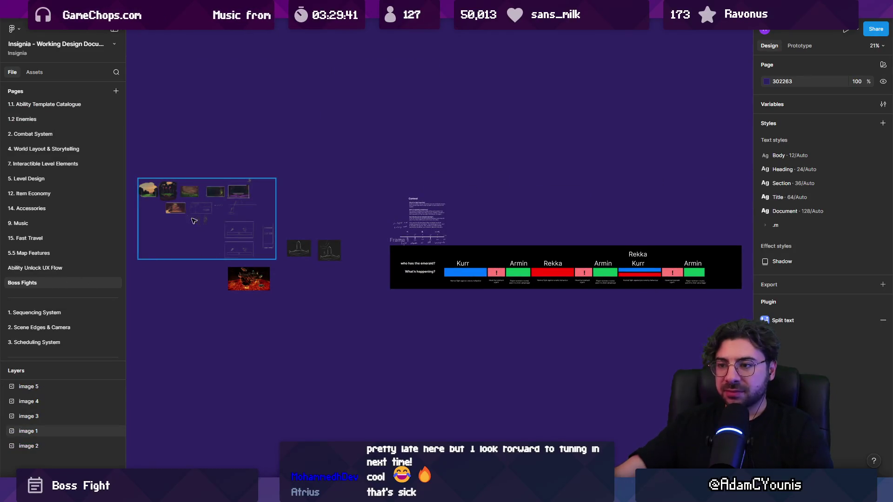
scroll(174, 208, up, 5)
scroll(419, 242, down, 5)
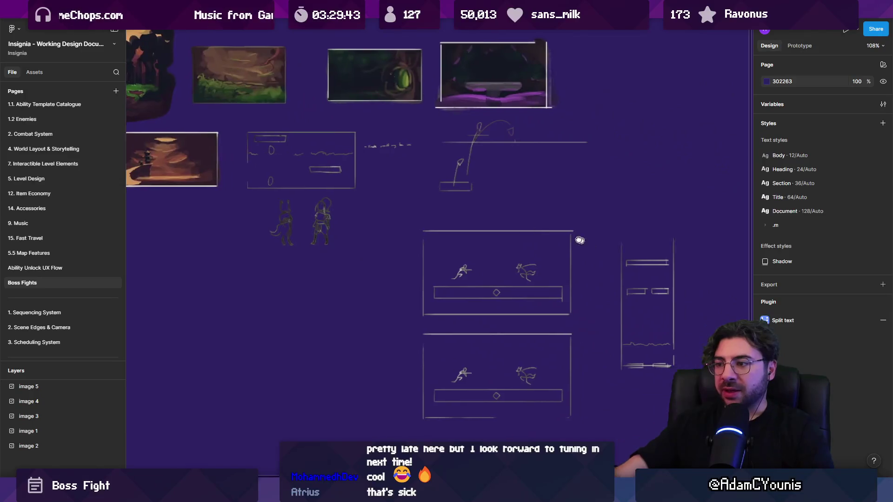
scroll(635, 278, up, 5)
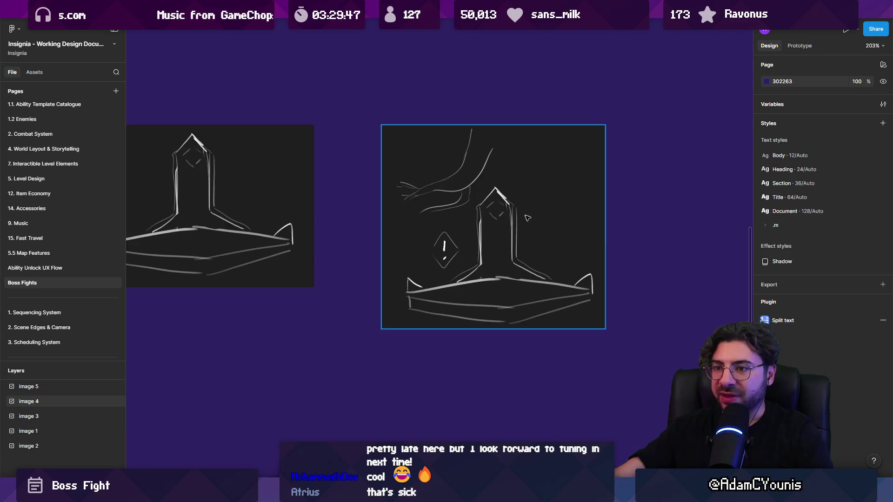
scroll(525, 218, down, 10)
scroll(509, 428, up, 5)
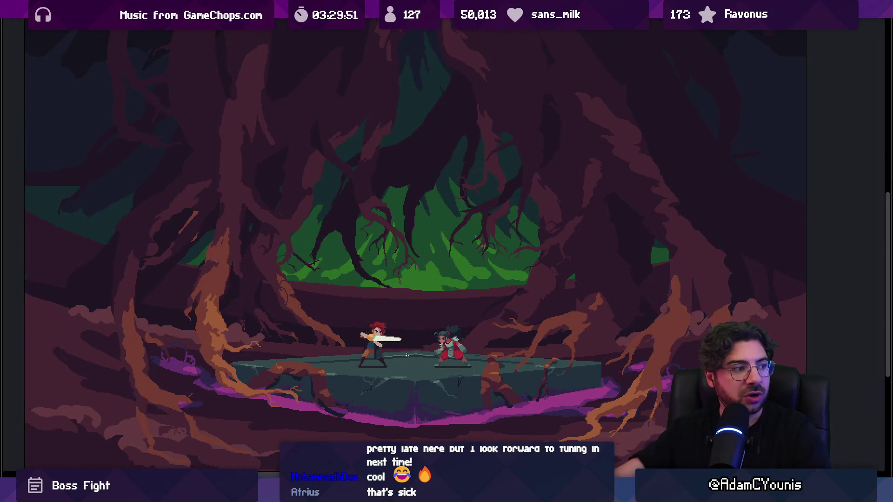
Box-select the mockup from the swordsman up to the canopy, deselect it, then bring up Everything.
mouse_move(398, 327)
mouse_down()
mouse_move(406, 235)
mouse_move(449, 205)
mouse_up()
click(382, 339)
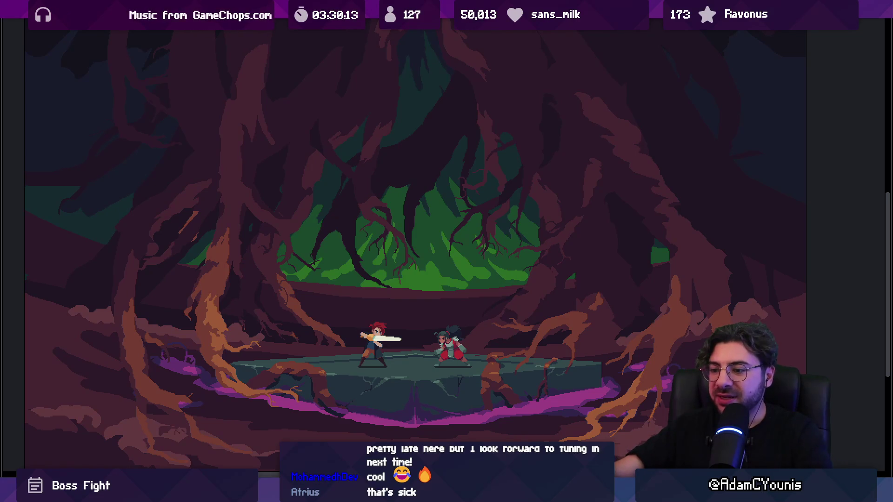
key(alt+Tab)
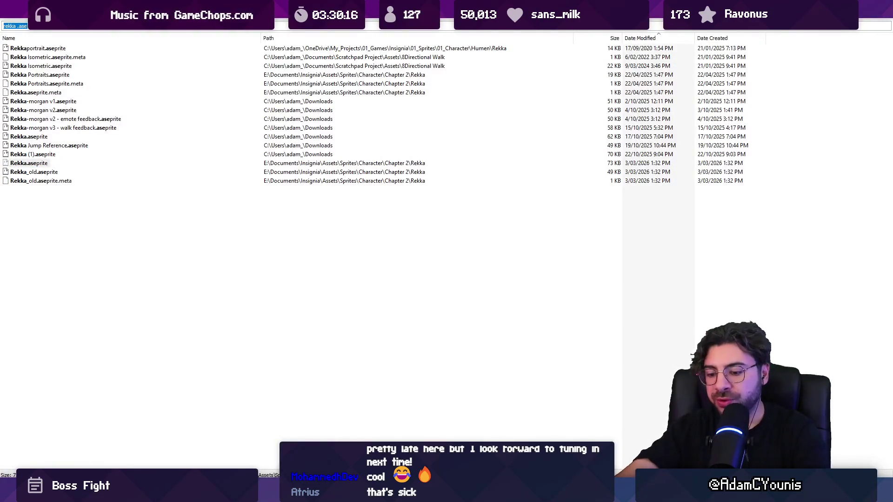
Replace the 'hollow' query with 'hall .ase' and open Hall of the Forest Heart BG.aseprite.
text(hollow)
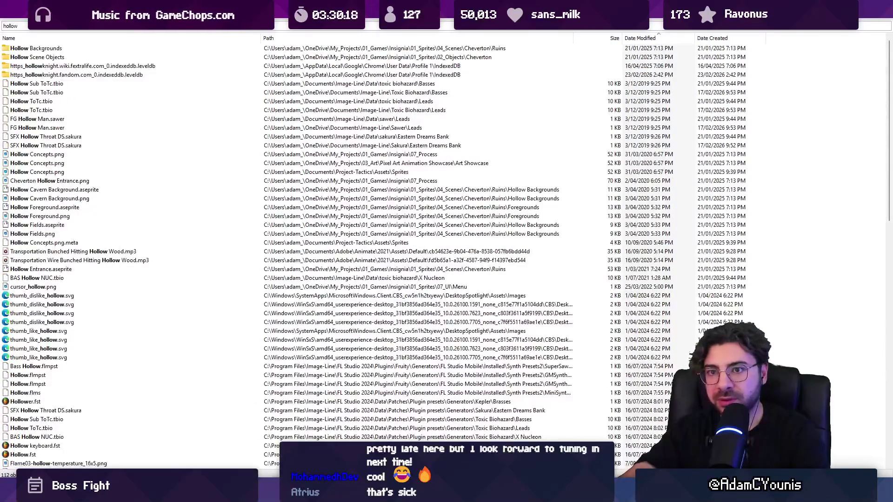
key(ctrl+f)
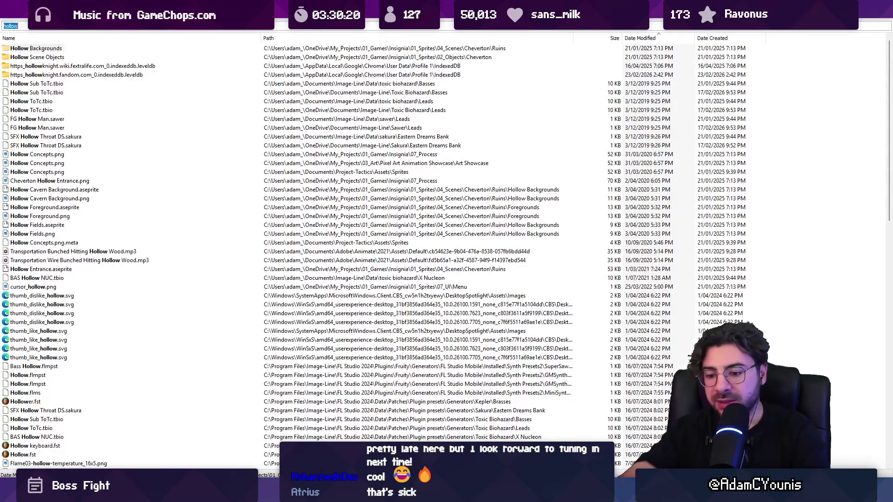
text(hall .ase)
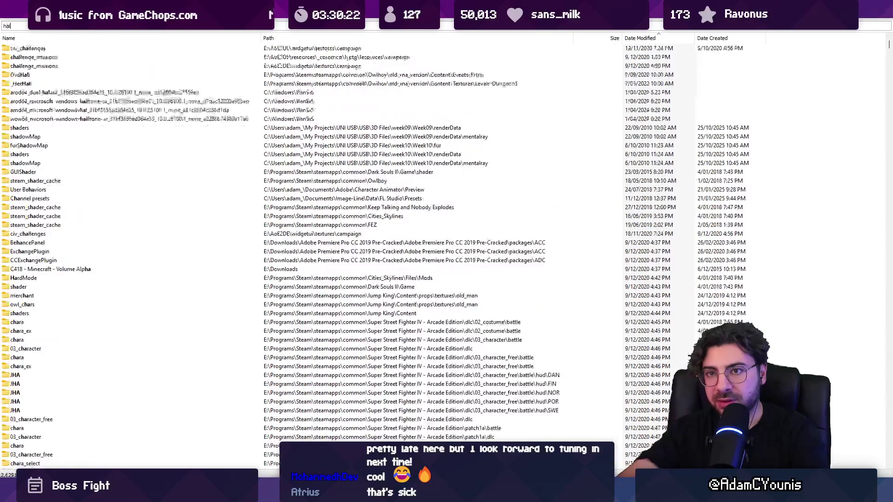
key(Down)
key(Down)
key(Down)
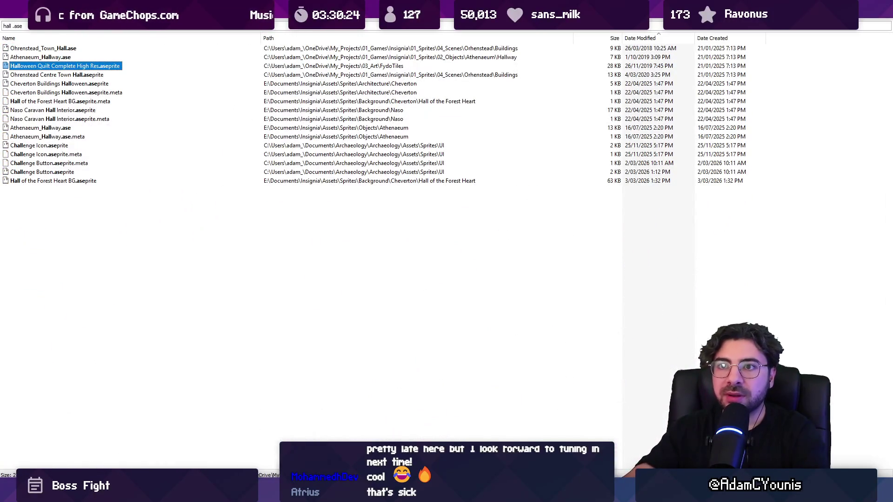
key(Down)
key(Down)
key(Down)
key(Up)
key(Up)
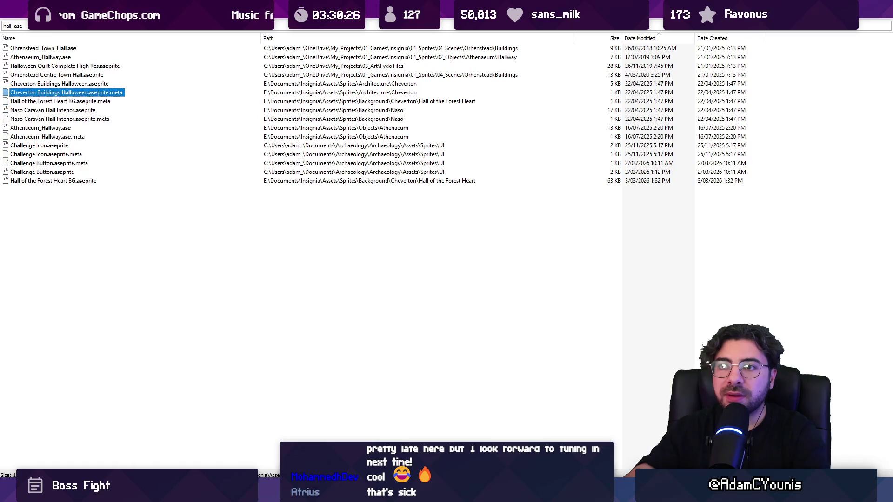
key(Down)
key(Down)
key(Down)
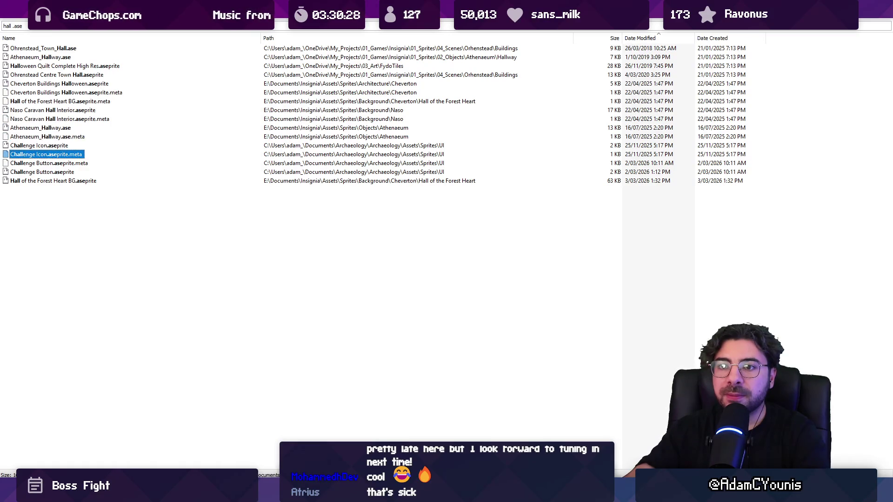
key(Down)
key(Return)
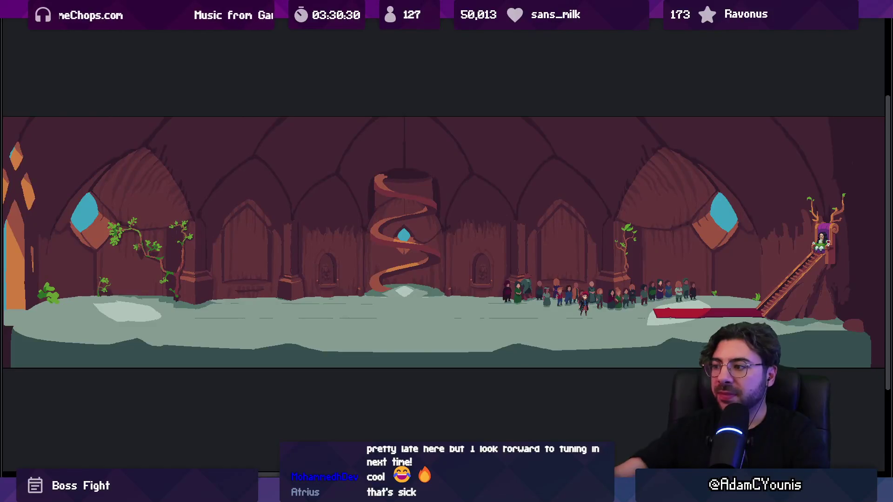
Zoom into the hall's crowd and throne, then close the preview and return to the forest boss-fight artwork.
scroll(438, 311, up, 5)
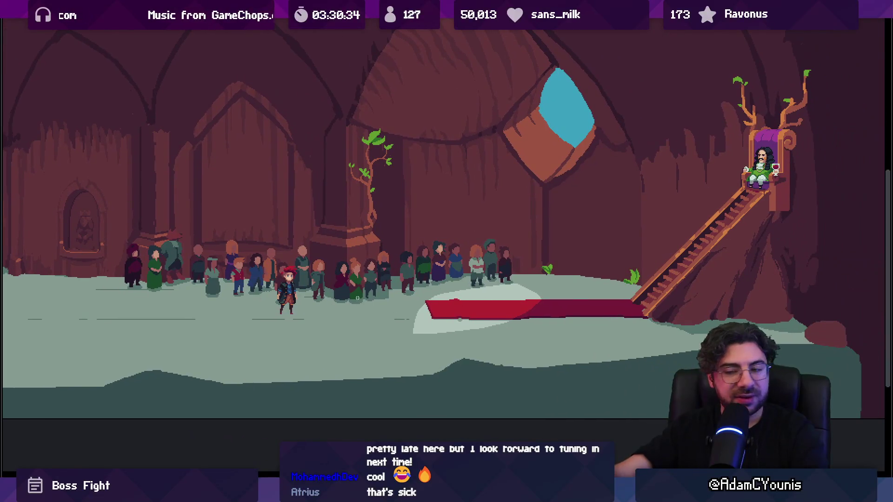
scroll(357, 297, down, 5)
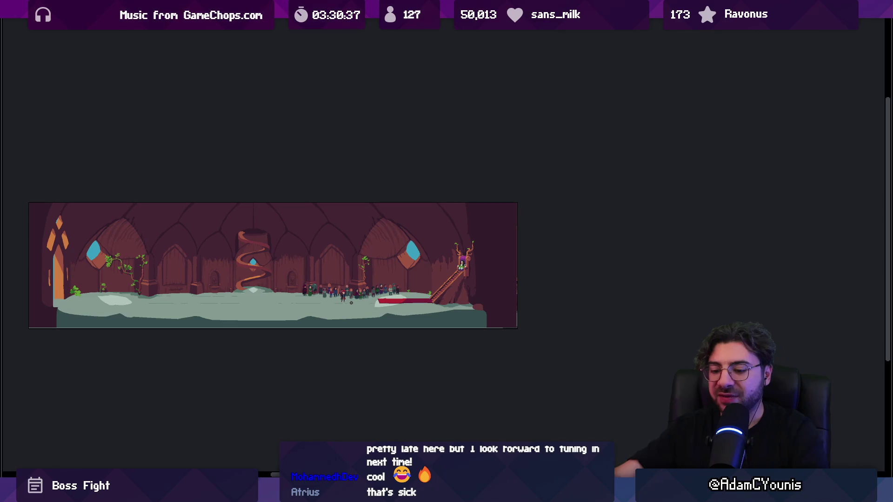
key(Escape)
click(239, 29)
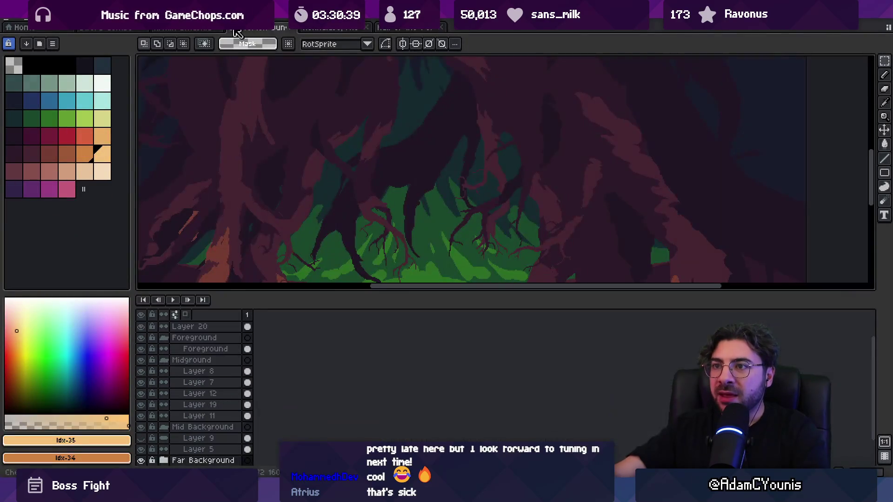
Zoom out on the forest arena artwork, then return through Figma to the Unity boss room.
scroll(340, 124, down, 2)
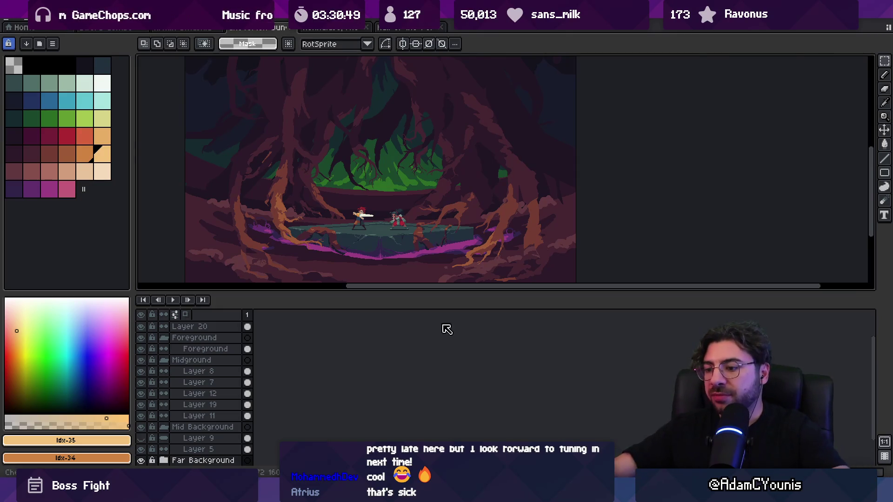
key(alt+Tab)
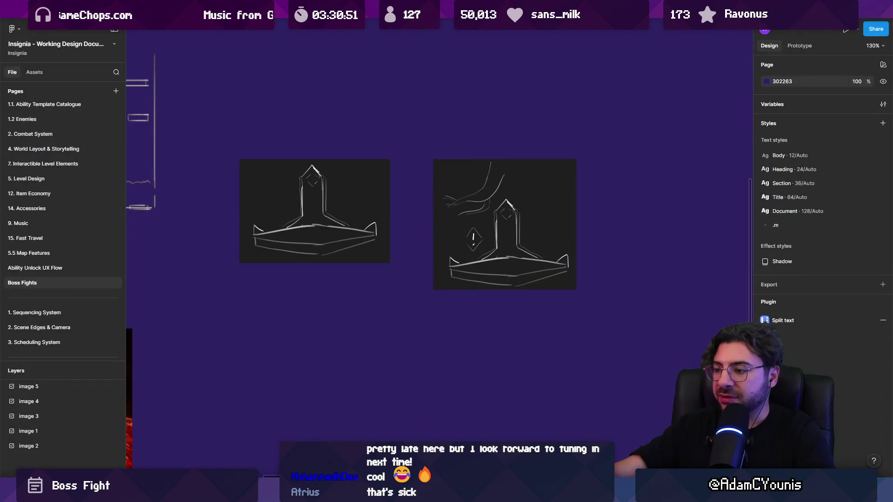
key(alt+Tab)
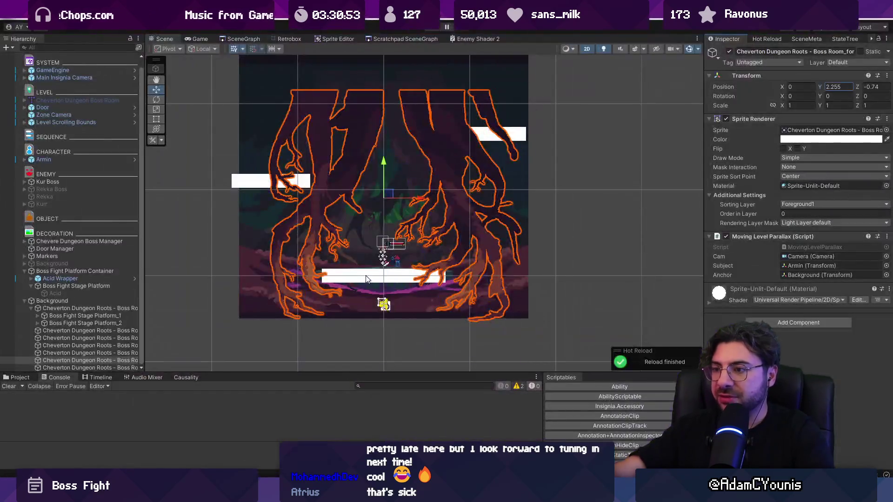
Tint the white stage platform grey.
click(357, 270)
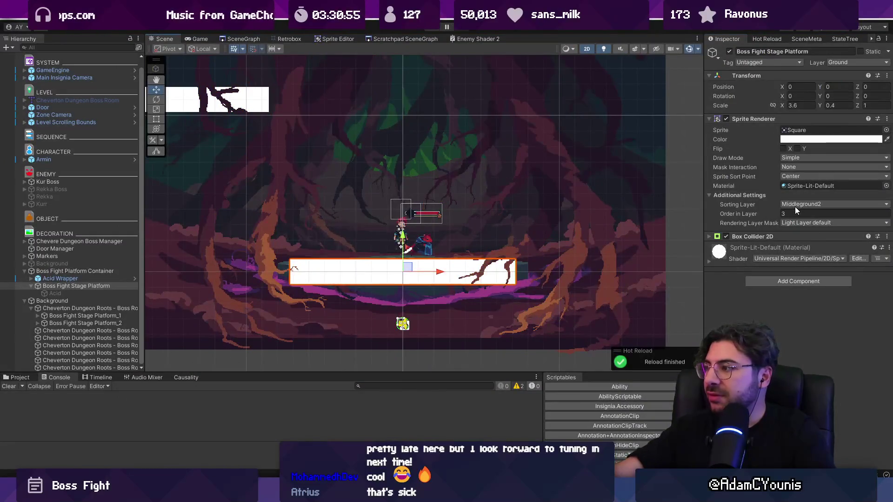
click(788, 139)
drag(819, 208, 810, 216)
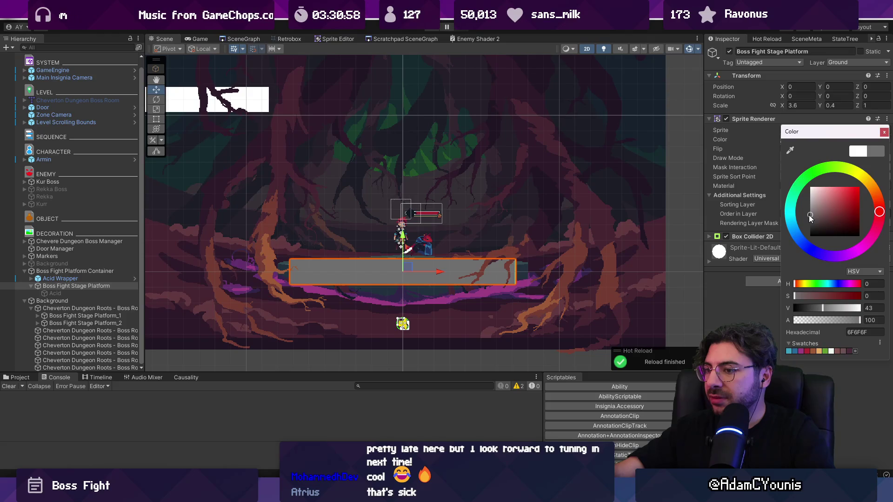
click(31, 286)
Duplicate Boss Fight Stage Platform, remove the copy's Box Collider and parent it under the platform.
click(173, 280)
click(118, 292)
key(ctrl+d)
right_click(762, 236)
click(780, 257)
drag(72, 298, 96, 295)
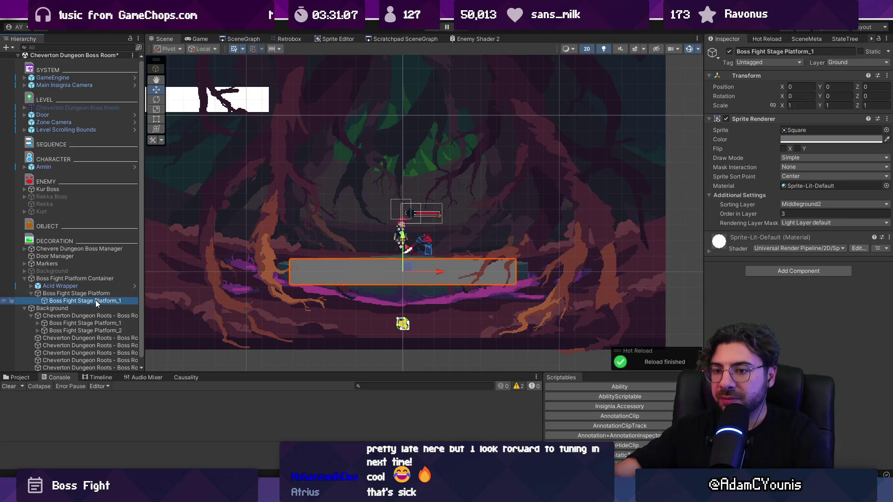
Stretch the copy into a tall, slim pillar with the Rect tool.
key(r)
key(t)
mouse_move(515, 260)
mouse_down()
mouse_move(433, 177)
mouse_move(427, 159)
mouse_up()
drag(290, 157, 381, 156)
Keep the pillar on sorting layer Middleground2 and darken its colour to a deeper grey.
click(831, 135)
click(805, 218)
key(Escape)
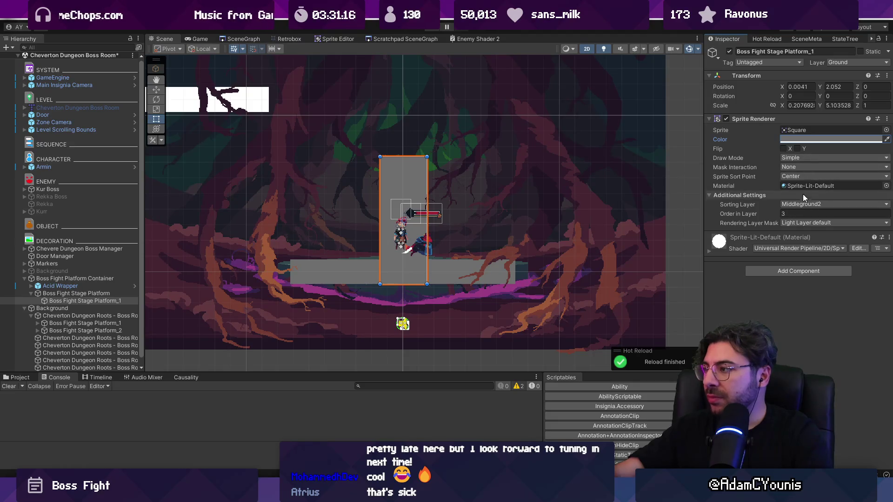
click(804, 204)
click(812, 256)
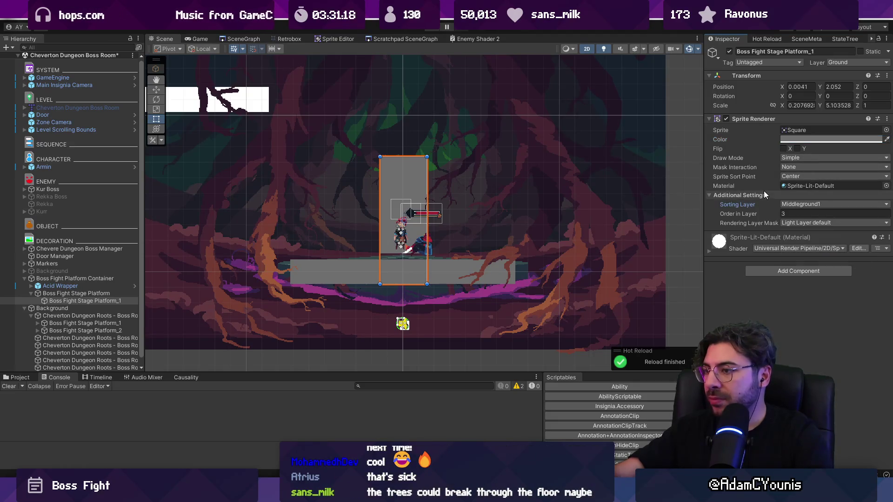
click(807, 205)
click(816, 265)
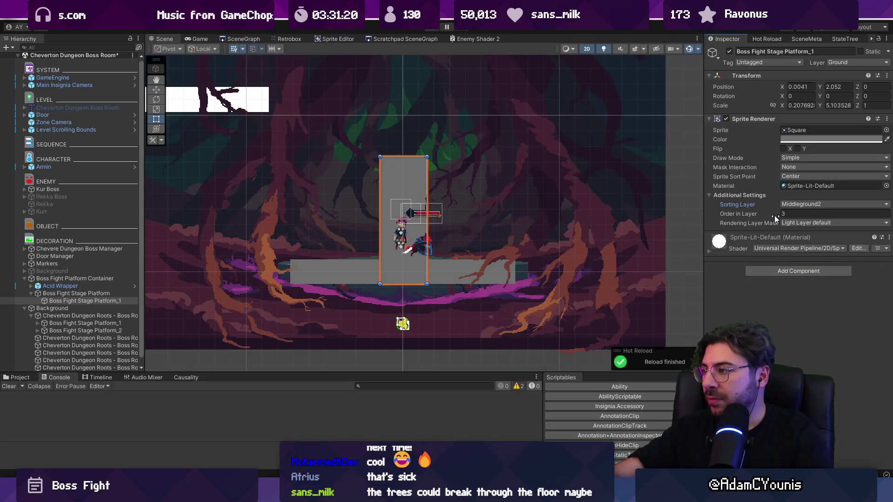
click(784, 140)
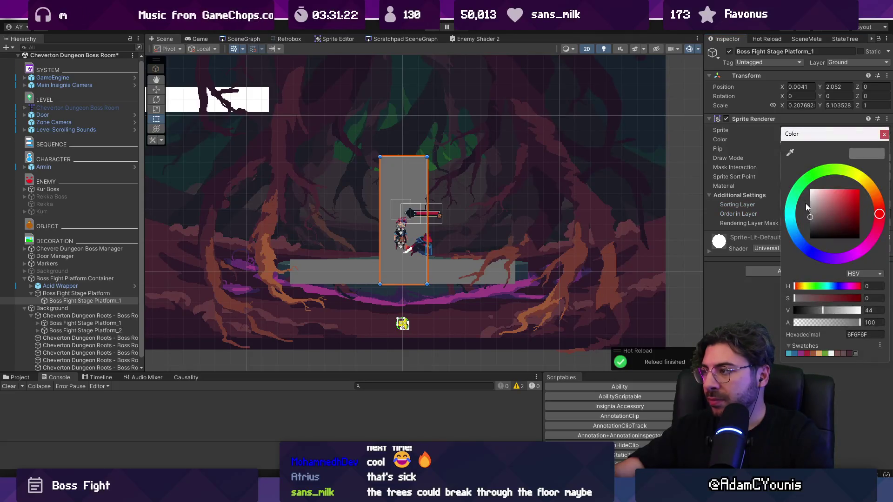
click(810, 225)
Slim the centre pillar, then duplicate it as a shorter pillar on the stage's left.
drag(428, 157, 416, 166)
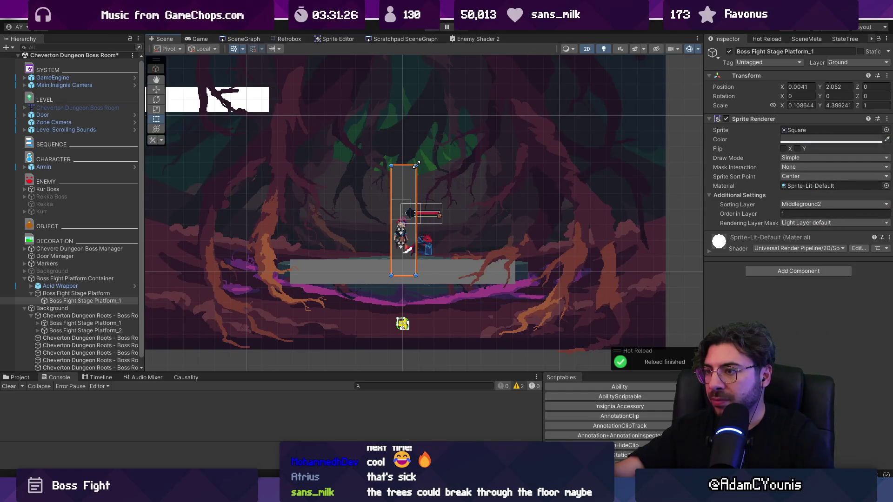
key(ctrl+d)
key(w)
mouse_move(409, 218)
mouse_down()
mouse_move(290, 227)
mouse_move(306, 226)
mouse_up()
key(t)
drag(304, 184, 303, 220)
Duplicate the short pillar onto the stage's right side and start play mode.
key(ctrl+d)
key(w)
drag(328, 250, 532, 248)
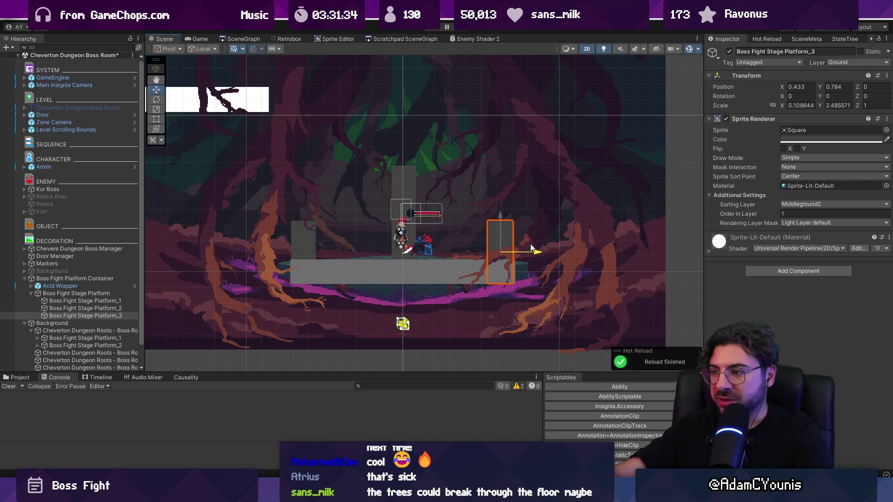
key(ctrl+p)
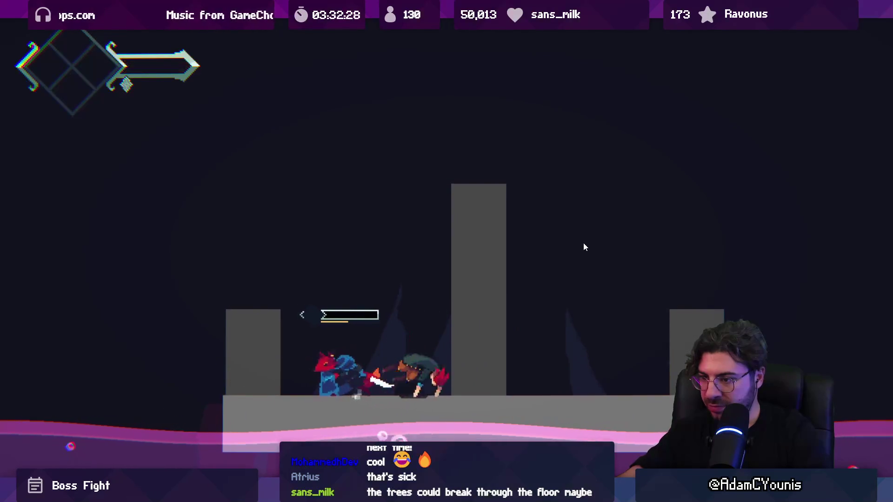
Restore the editor layout after the play-test and return to the Scene view.
key(shift+space)
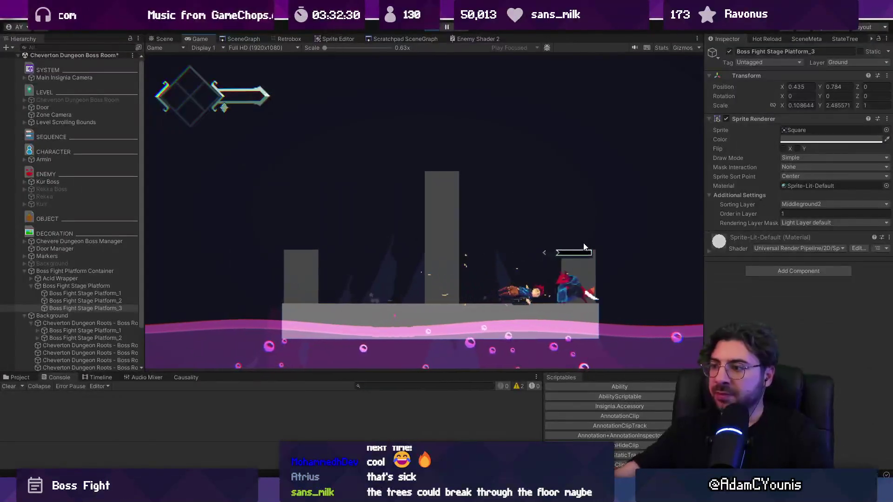
key(ctrl+1)
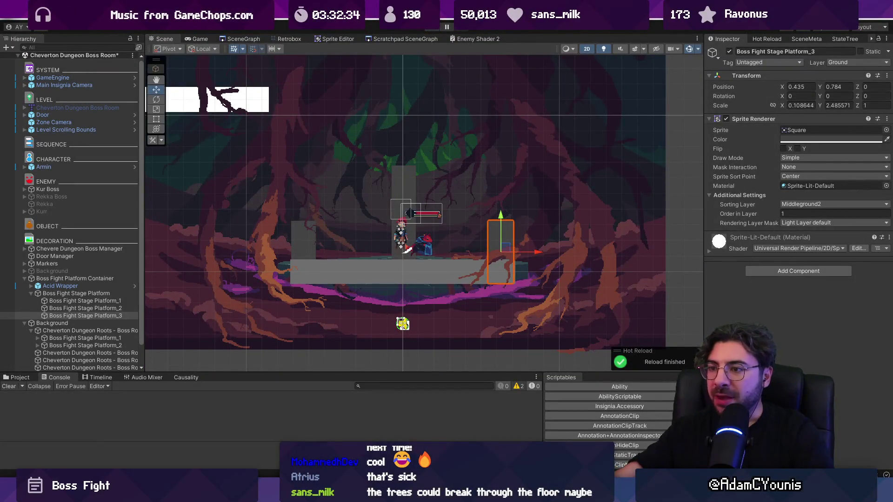
Deactivate the Cheverton Dungeon Roots foreground sprite, play-test, then go to the boss fight notes.
click(307, 257)
click(510, 233)
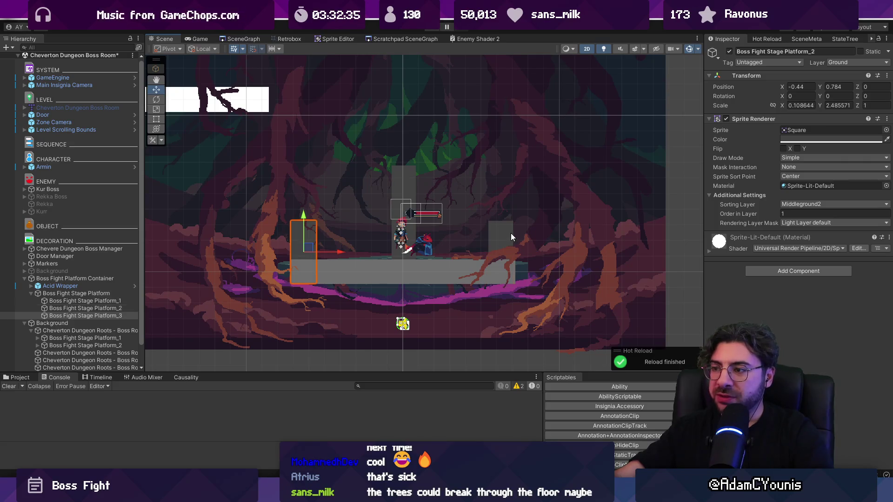
click(301, 234)
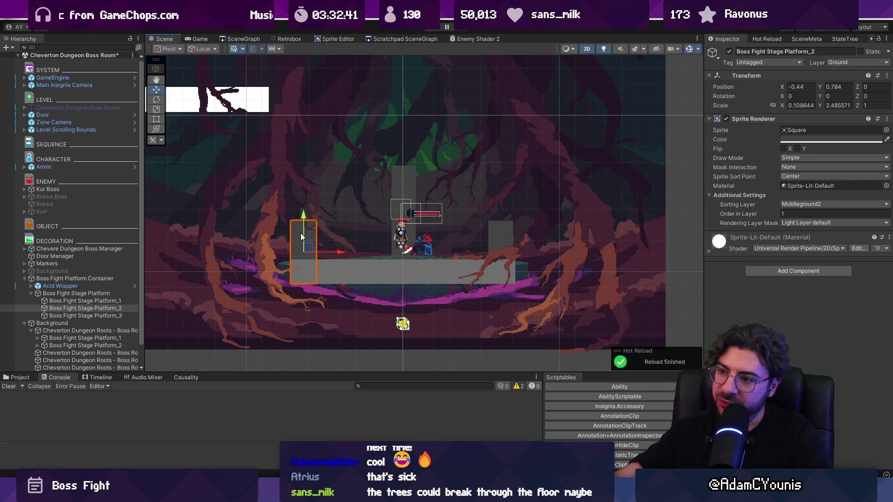
scroll(475, 154, down, 3)
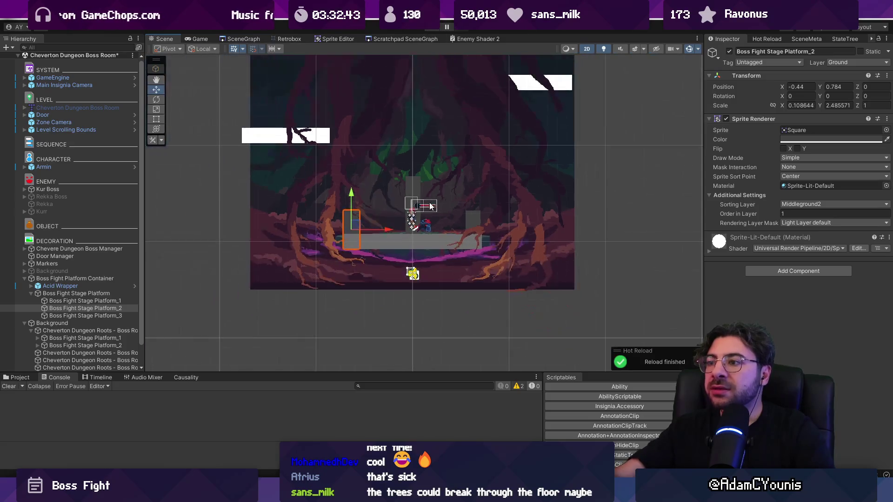
click(476, 154)
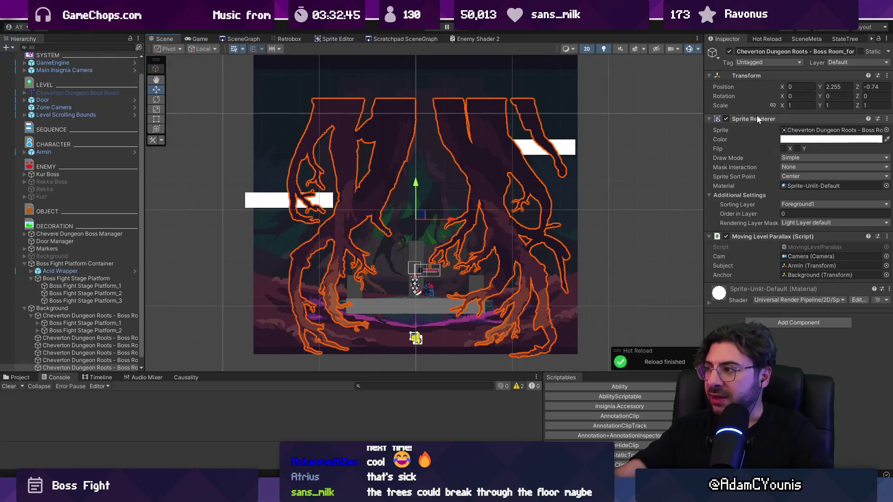
click(729, 51)
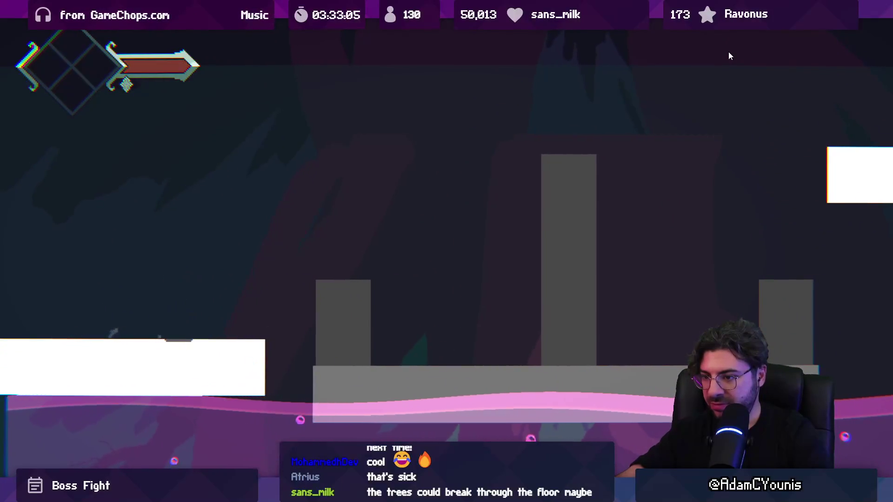
key(ctrl+shift+F7)
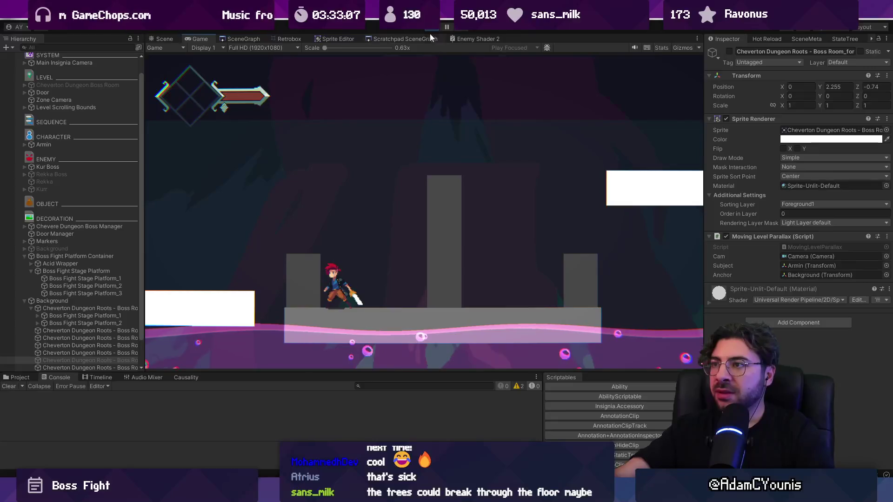
key(alt+Tab)
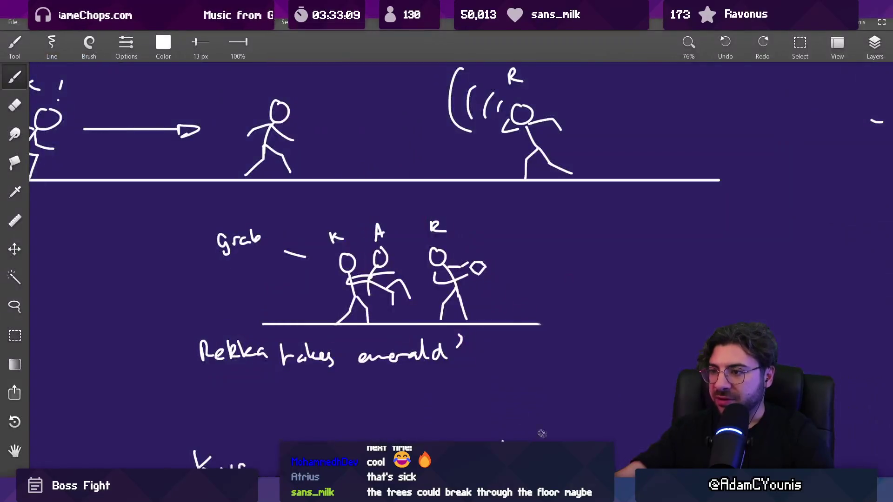
Browse the Hollow Boss title, boss character and tag-team fight notes on the canvas.
scroll(380, 233, down, 10)
drag(342, 186, 424, 382)
scroll(311, 200, up, 5)
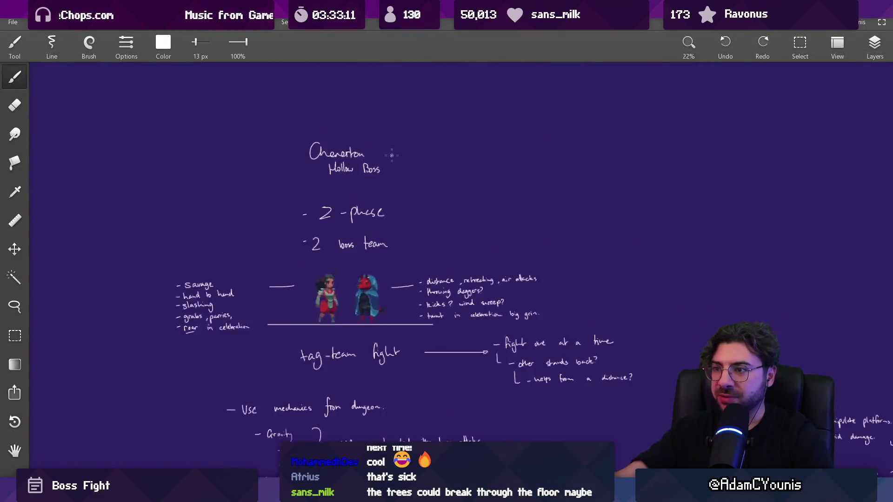
scroll(397, 185, down, 2)
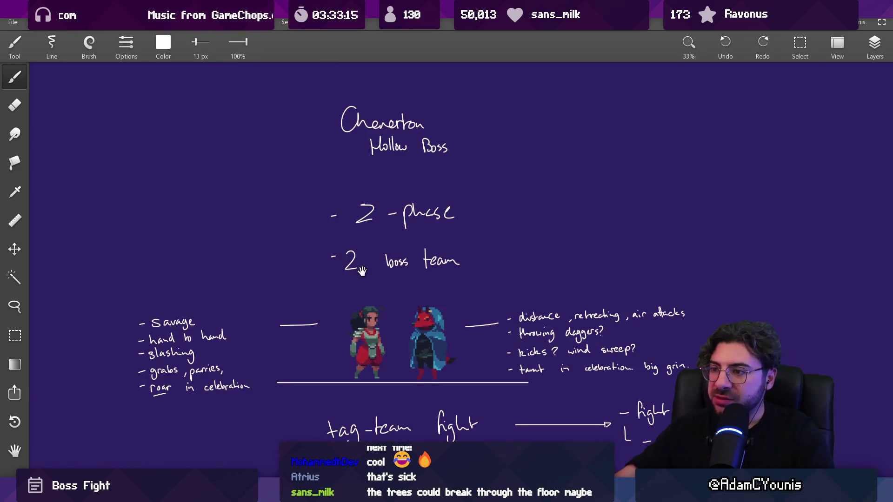
drag(367, 303, 463, 228)
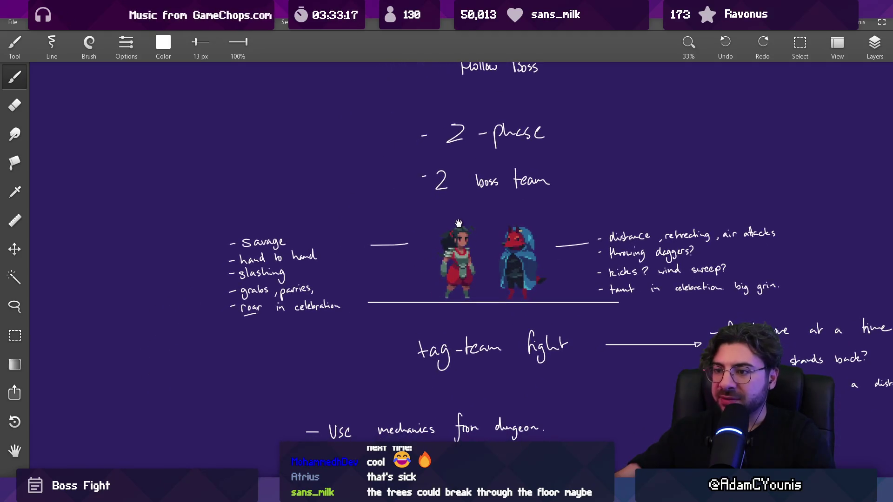
scroll(250, 294, up, 2)
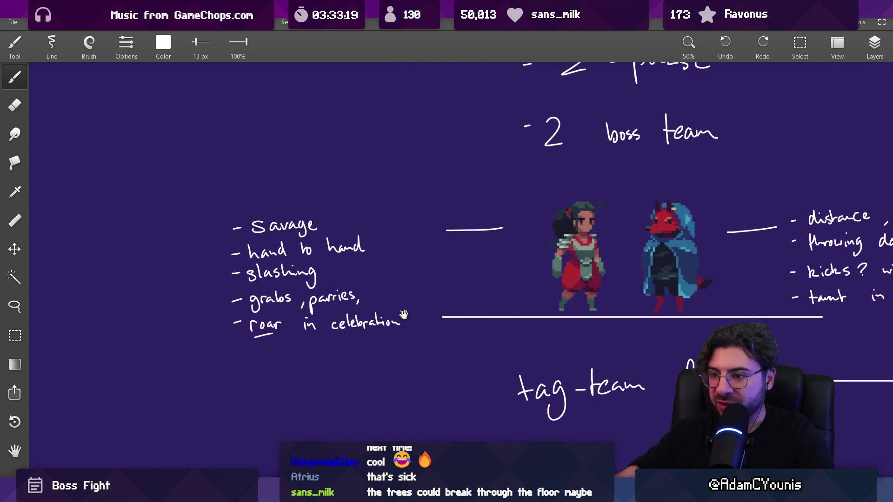
mouse_move(770, 317)
mouse_down()
mouse_move(325, 265)
mouse_move(372, 264)
mouse_up()
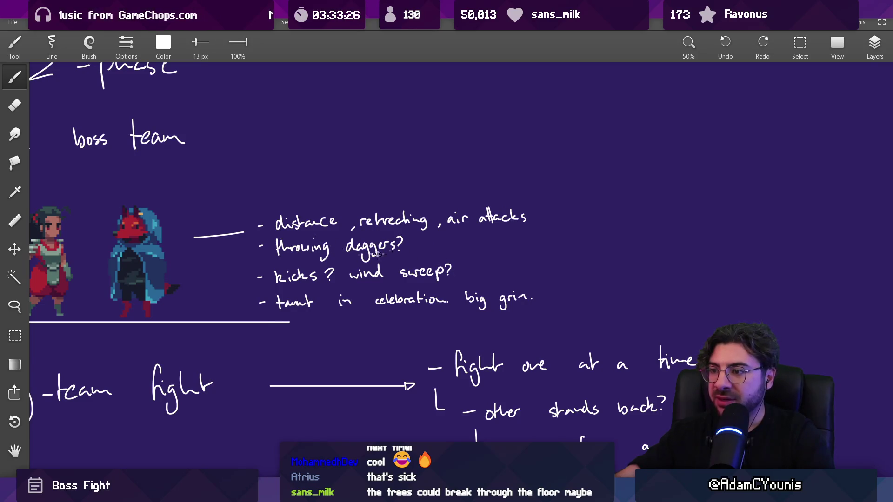
scroll(379, 259, down, 2)
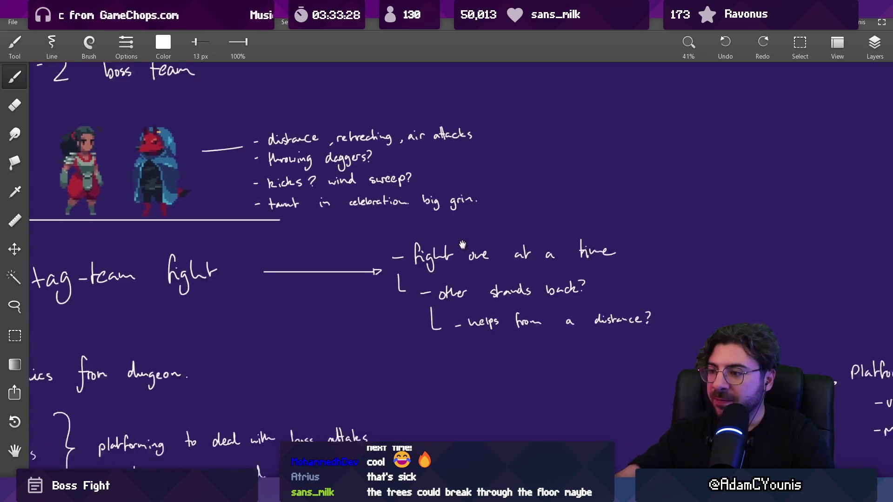
scroll(511, 235, up, 1)
scroll(307, 238, down, 2)
Browse the Use mechanics notes, stick-figure sketches and Stage Transitions notes.
mouse_move(514, 219)
mouse_down()
mouse_move(548, 189)
mouse_move(551, 123)
mouse_up()
scroll(470, 183, down, 3)
scroll(470, 183, left, 2)
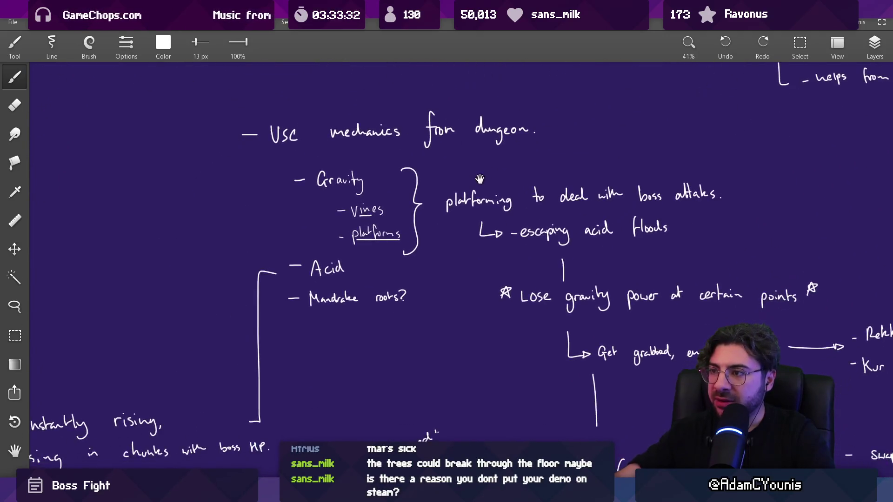
mouse_move(283, 320)
mouse_down()
mouse_move(379, 250)
mouse_move(434, 163)
mouse_up()
scroll(308, 243, down, 2)
scroll(308, 243, up, 2)
scroll(308, 243, down, 6)
scroll(397, 201, up, 10)
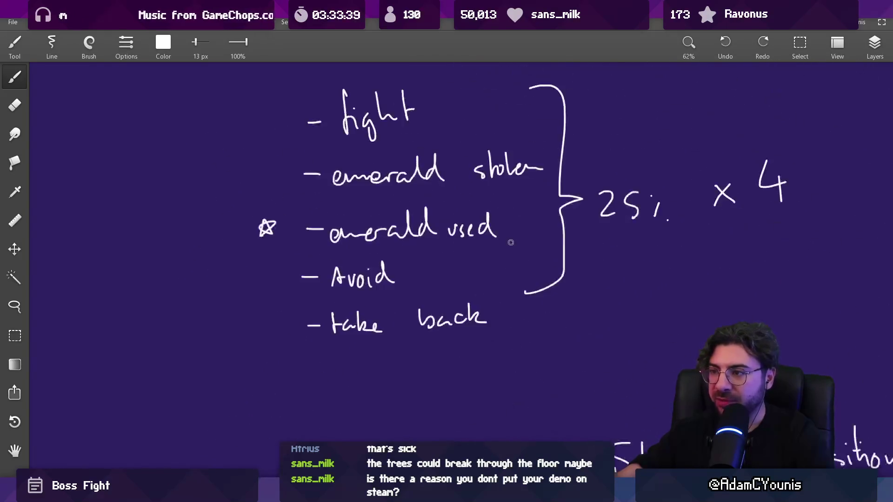
scroll(374, 288, down, 3)
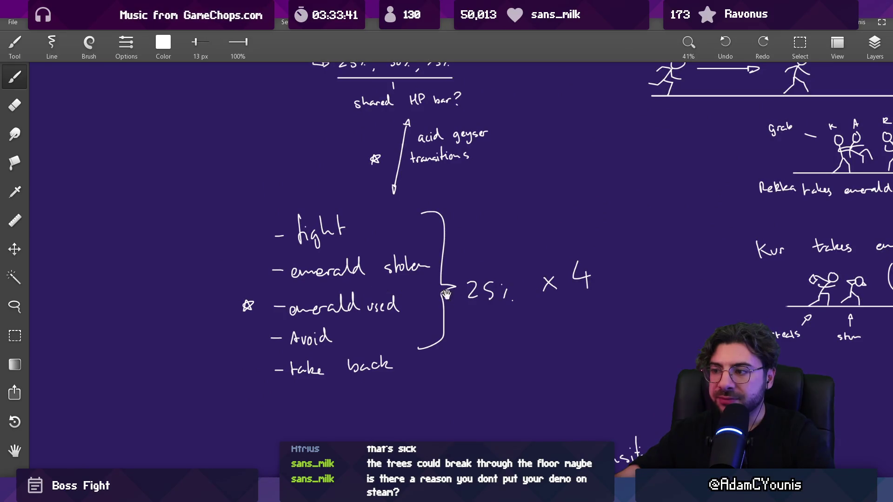
drag(534, 323, 418, 207)
drag(470, 328, 470, 217)
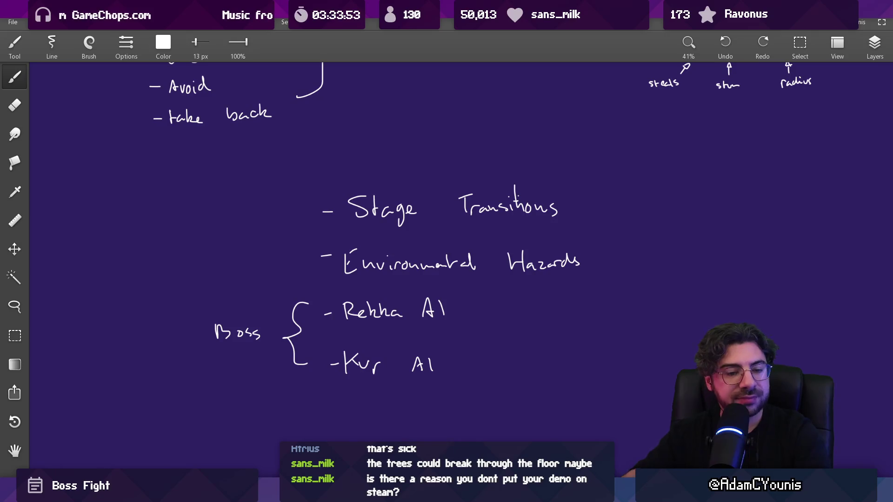
Centre the gravity notes and underline 'platforming to deal with boss attacks'.
scroll(288, 260, down, 2)
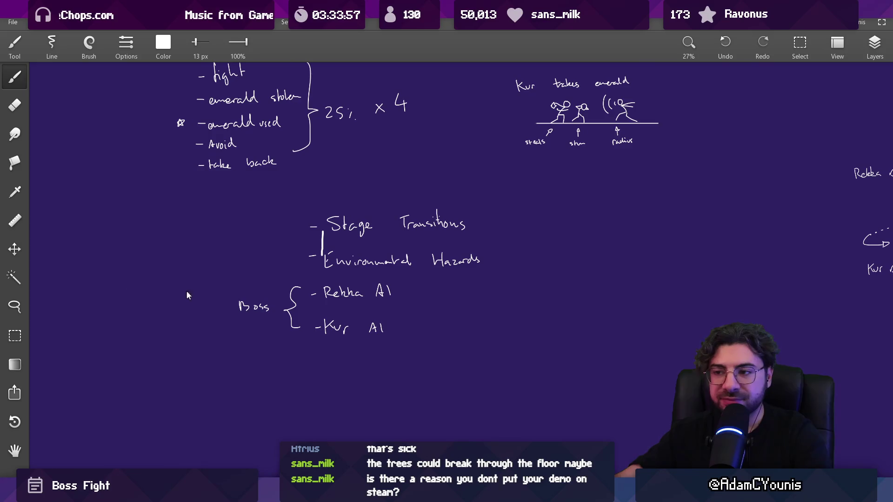
drag(311, 266, 219, 365)
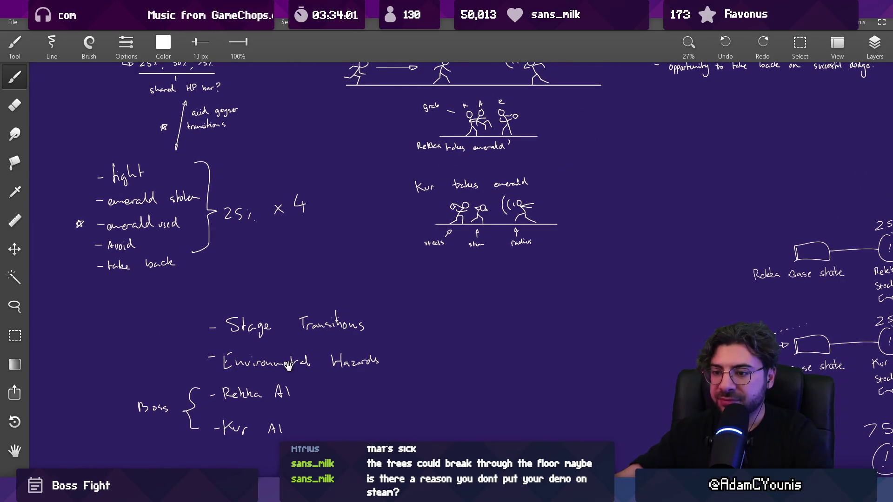
drag(499, 304, 407, 433)
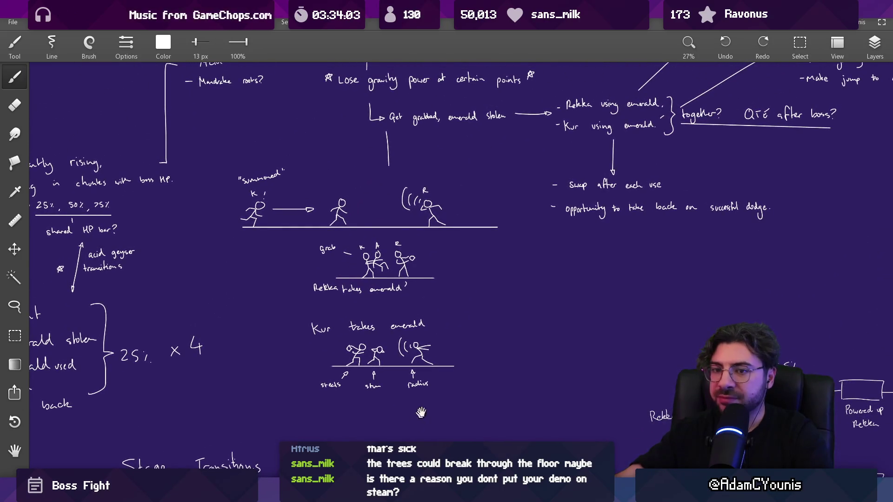
drag(554, 274, 431, 454)
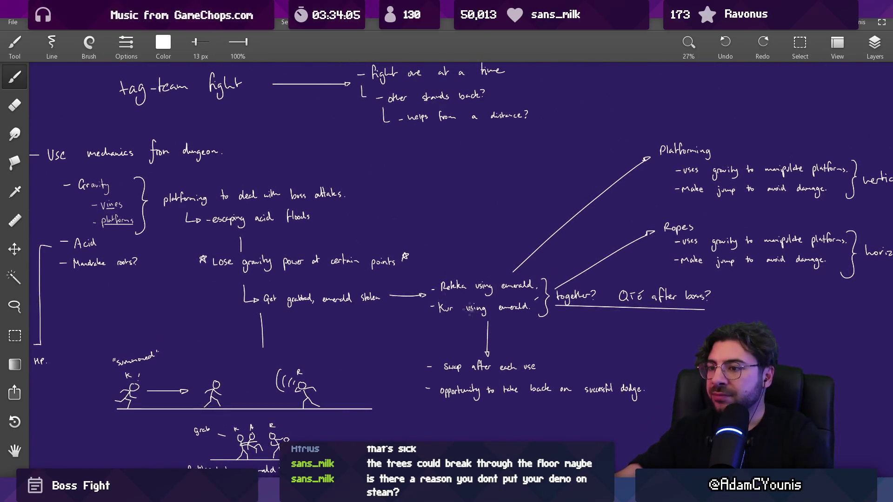
scroll(250, 272, up, 1)
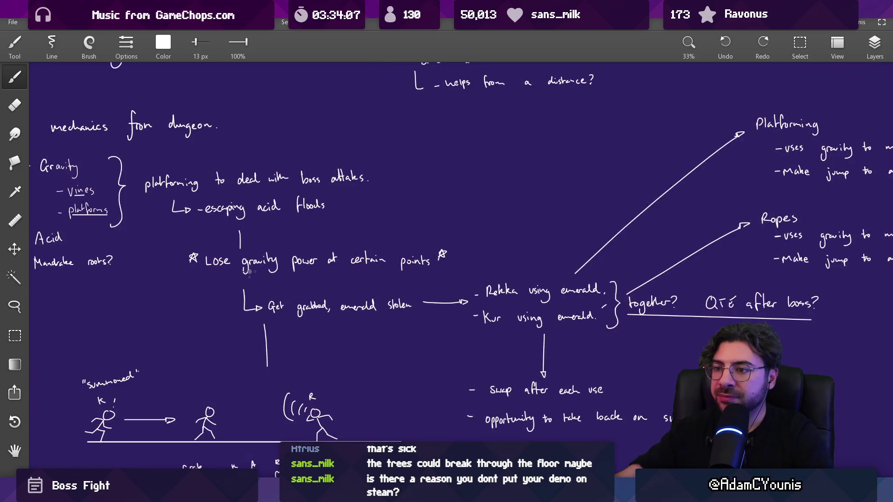
mouse_move(188, 313)
mouse_down()
mouse_move(231, 296)
mouse_move(237, 308)
mouse_up()
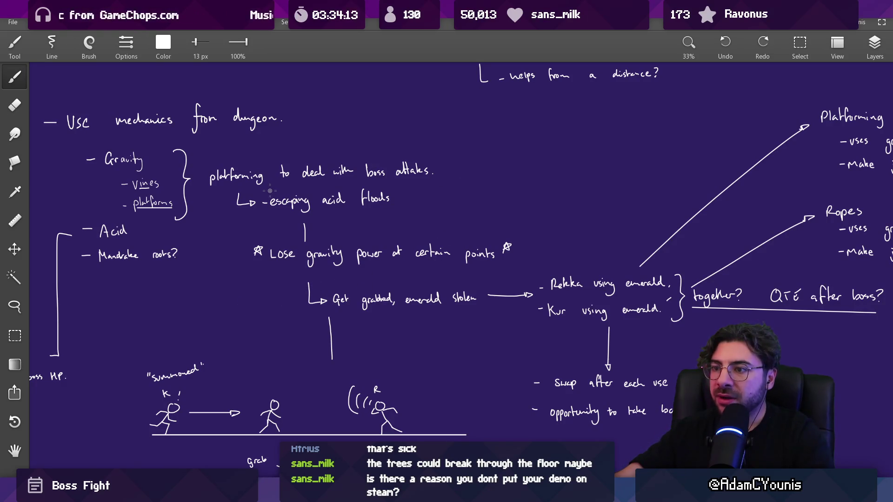
mouse_move(483, 311)
mouse_down()
mouse_move(369, 249)
mouse_move(444, 307)
mouse_move(479, 321)
mouse_up()
scroll(303, 208, up, 2)
drag(202, 208, 504, 203)
Undo the underline, then run a quick play-test in Unity and return to the Scene view.
key(ctrl+z)
key(alt+Tab)
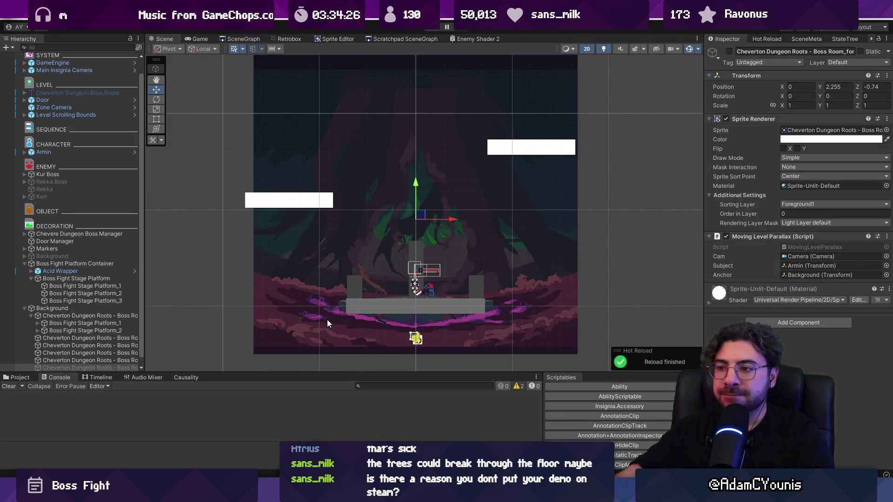
click(431, 30)
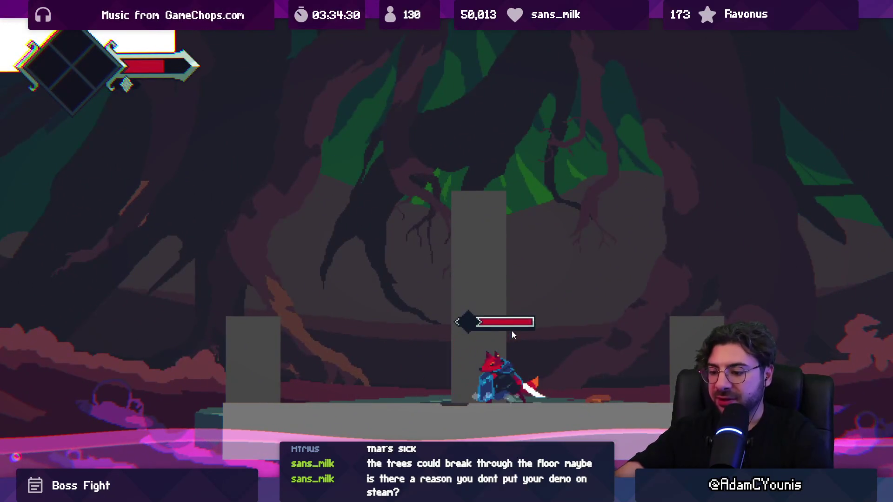
key(shift+space)
key(Return)
click(431, 29)
click(431, 30)
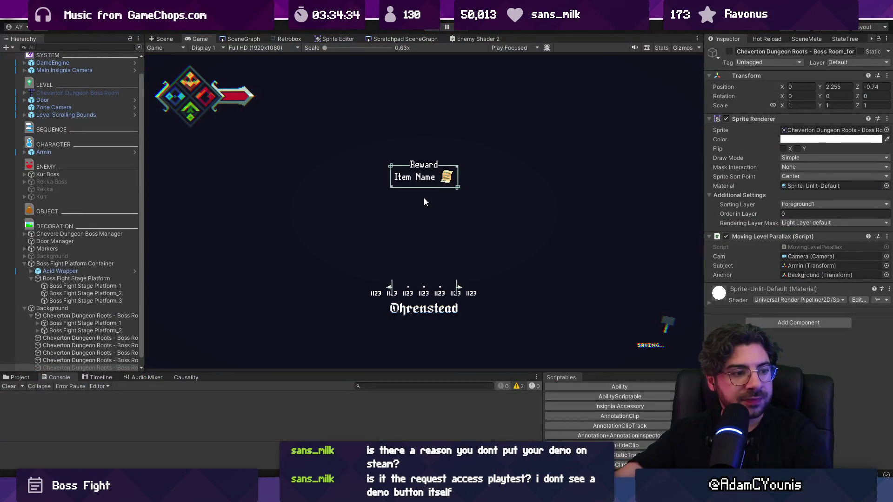
click(165, 39)
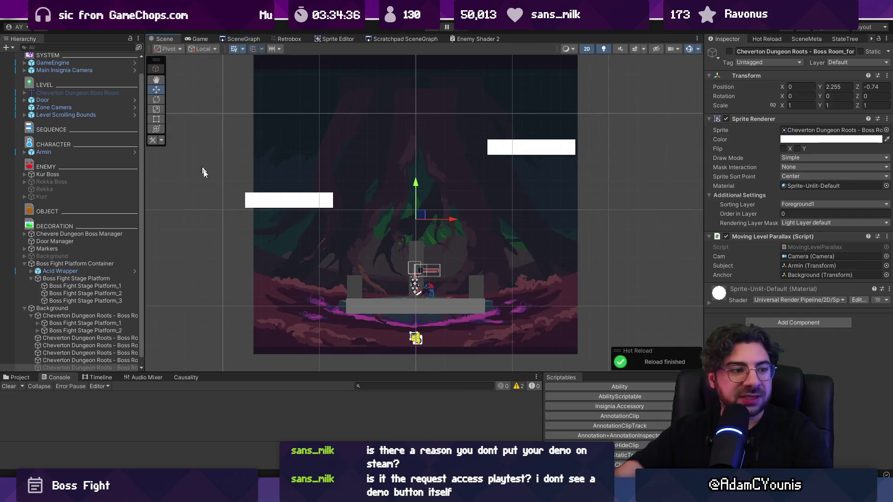
Select the Kur Boss object and deactivate it.
scroll(367, 272, up, 2)
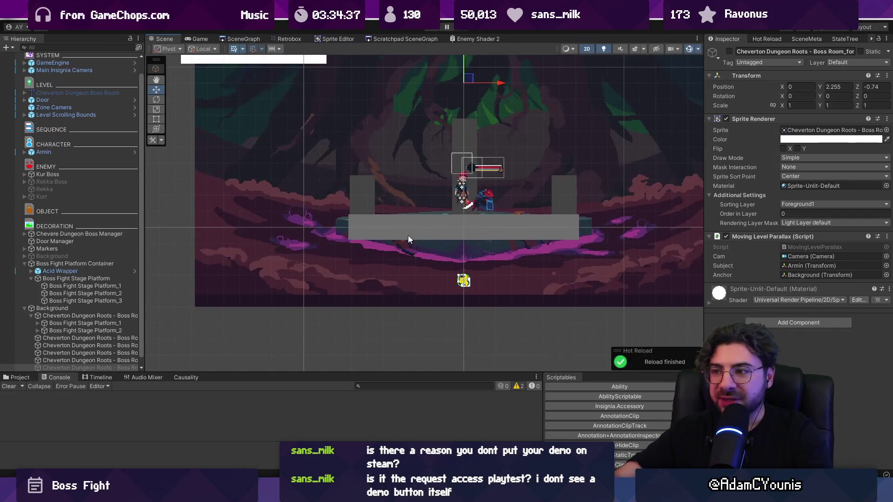
click(481, 200)
click(47, 175)
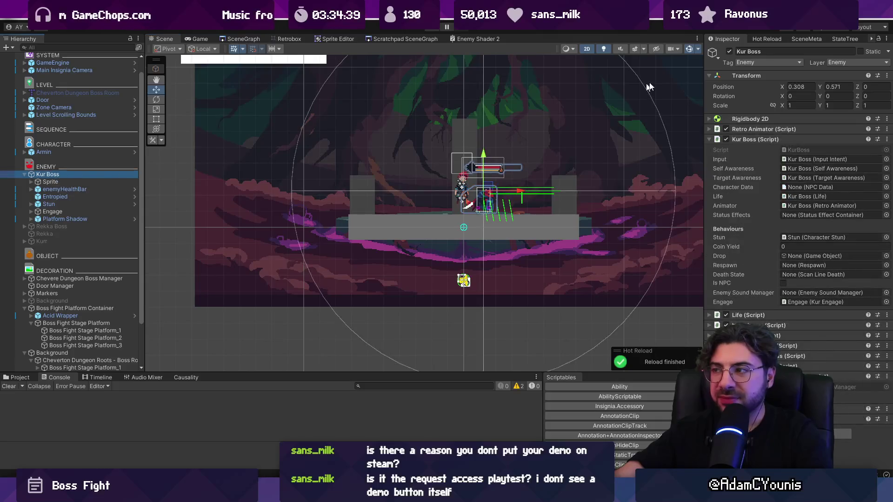
click(728, 51)
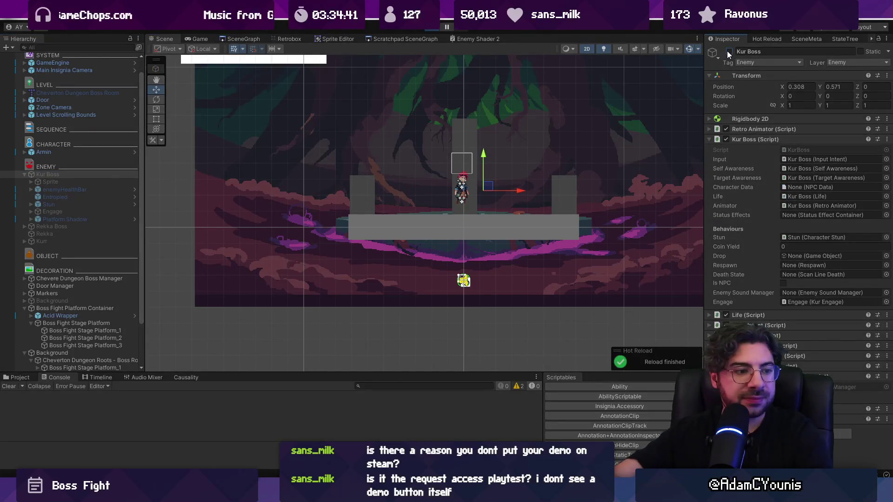
key(shift+space)
Run and jump the character back and forth across the grey stage.
key(Left)
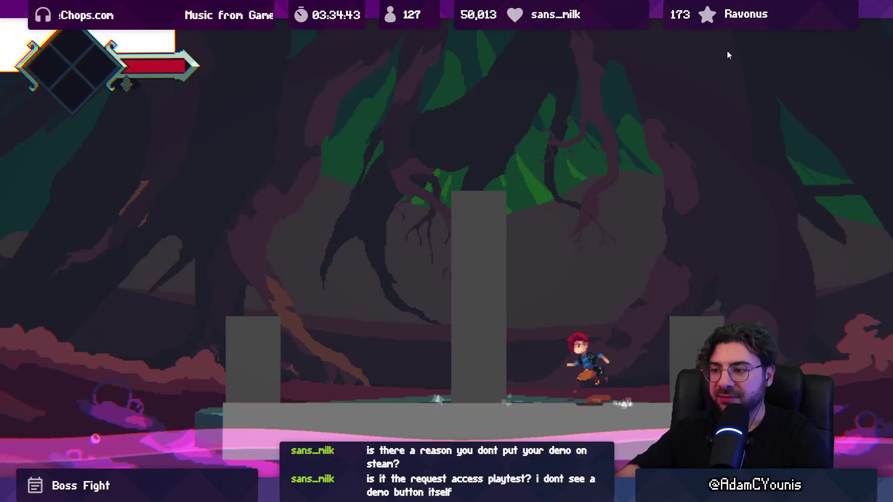
key(Right)
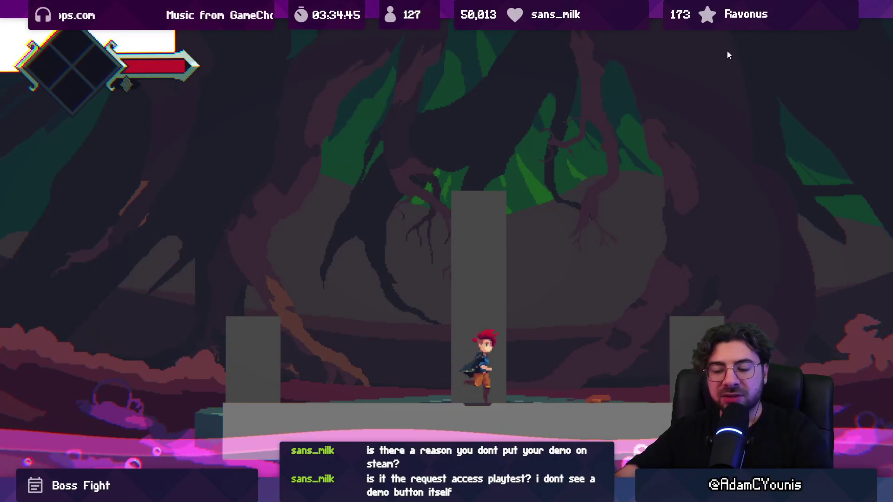
key(Left)
key(space)
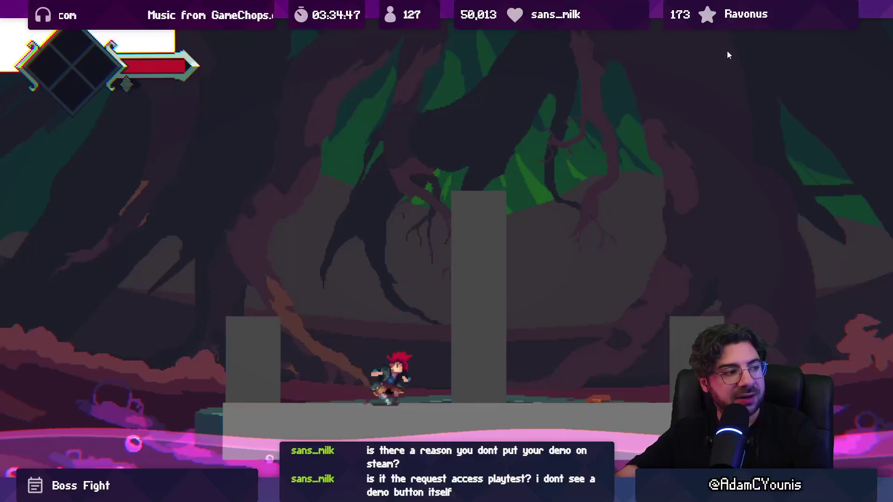
key(Right)
key(space)
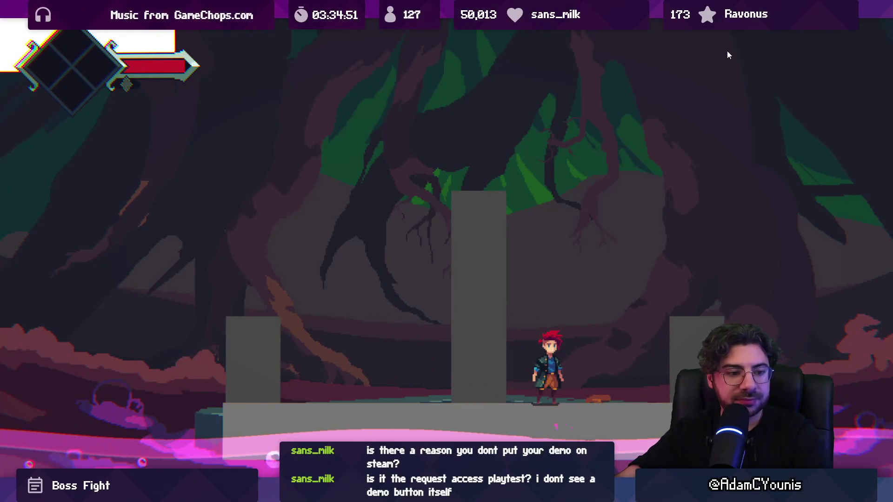
key(Right)
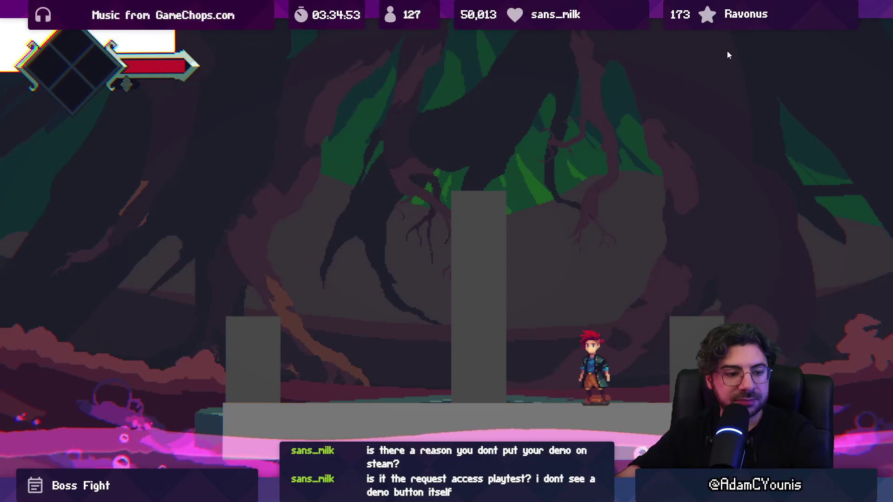
key(Left)
key(space)
key(Right)
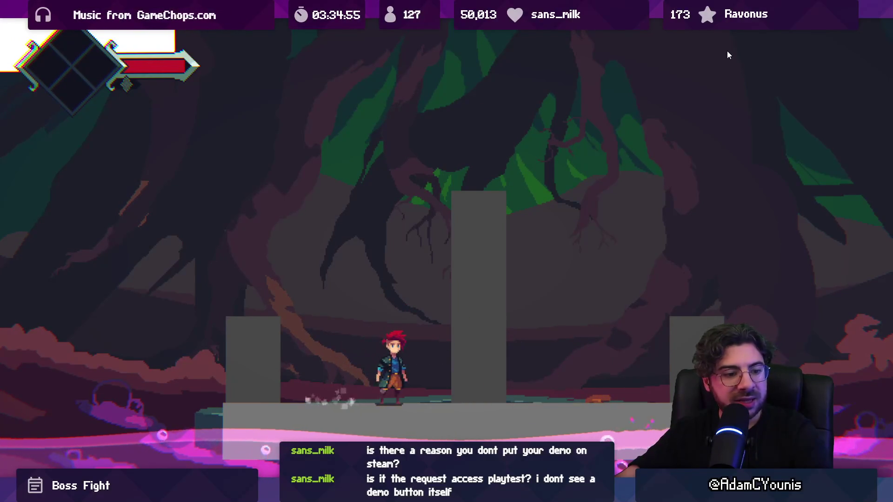
key(Right)
key(Left)
key(space)
key(Left)
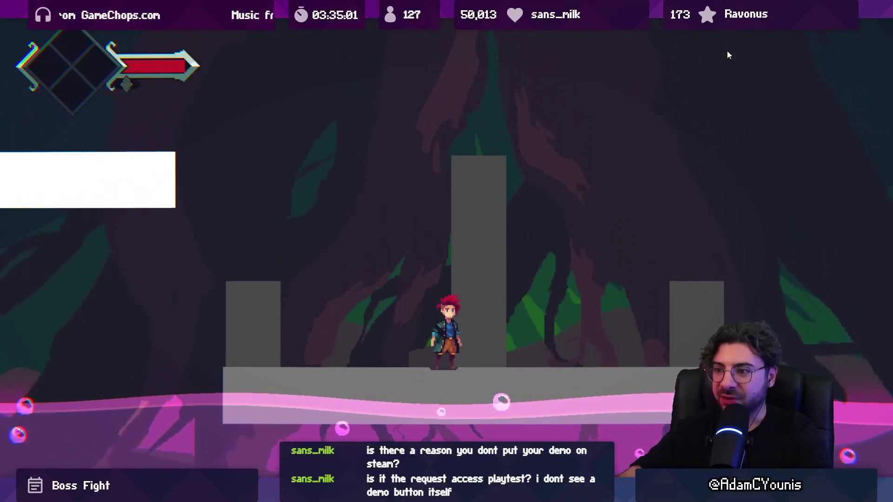
Jump onto the left white platform and swing an attack while running past the central pillar.
key(Left)
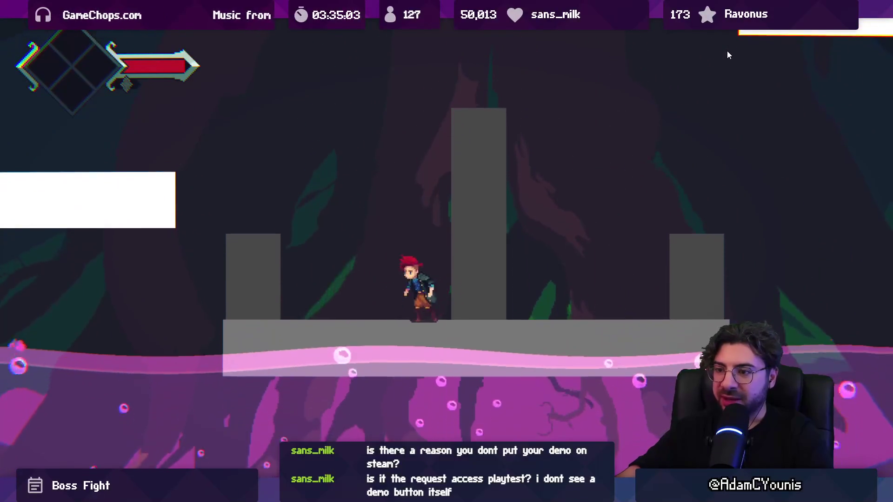
key(space)
key(Right)
key(space)
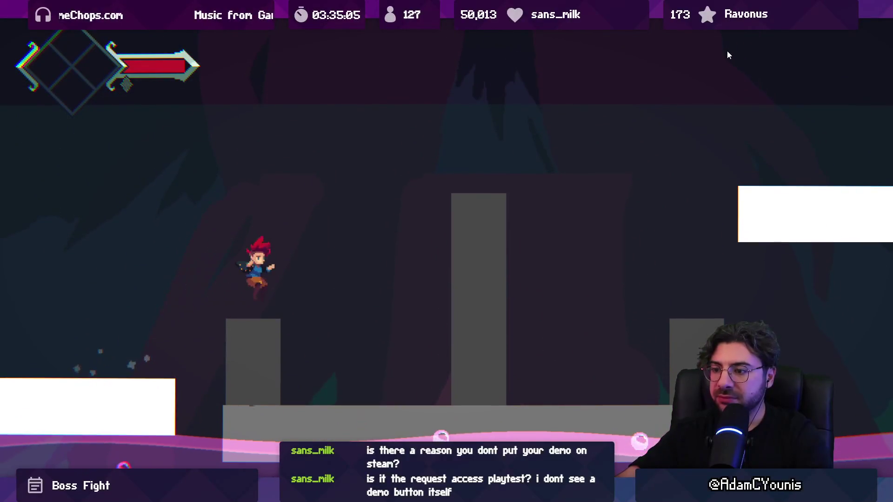
key(Right)
key(x)
key(Left)
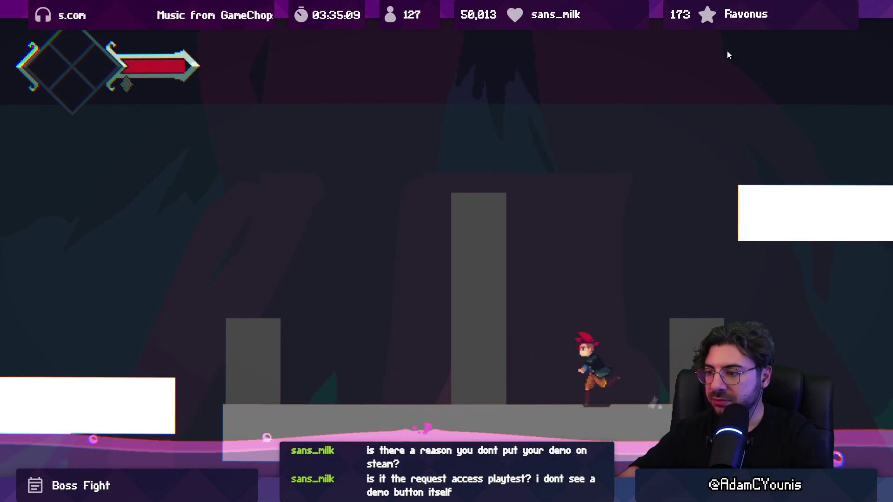
key(space)
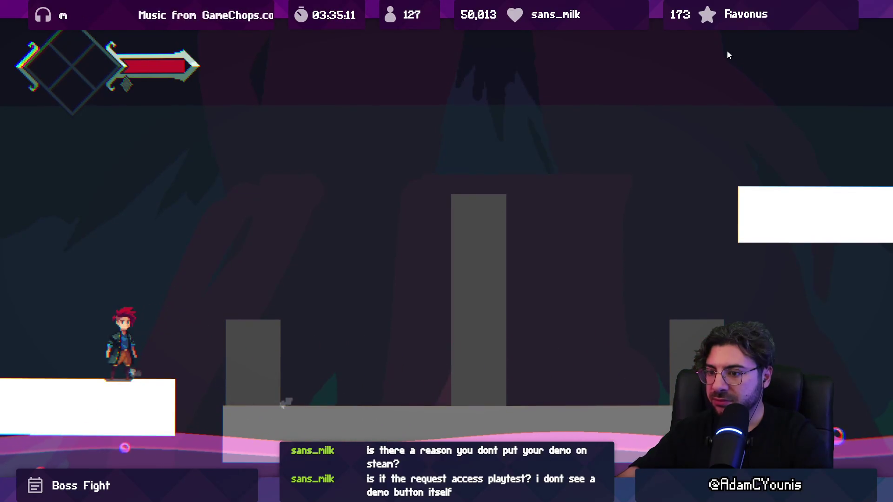
key(Right)
key(space)
Jump between the left platform and right pillar, then restore the layout and stop play mode.
key(Right)
key(Left)
key(space)
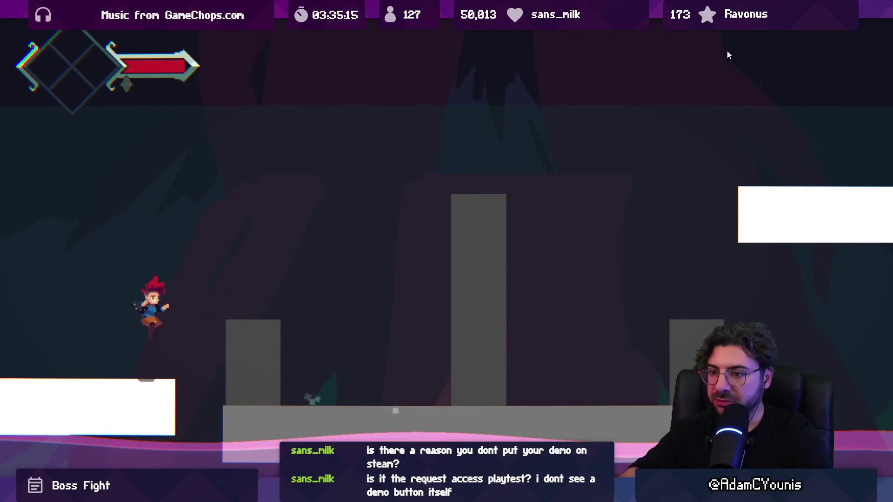
key(Right)
key(space)
key(Right)
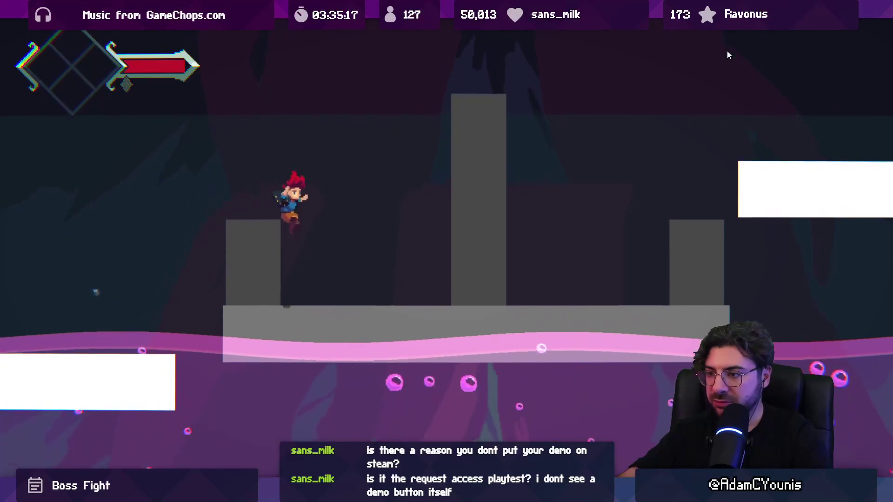
key(space)
key(Right)
key(Left)
key(space)
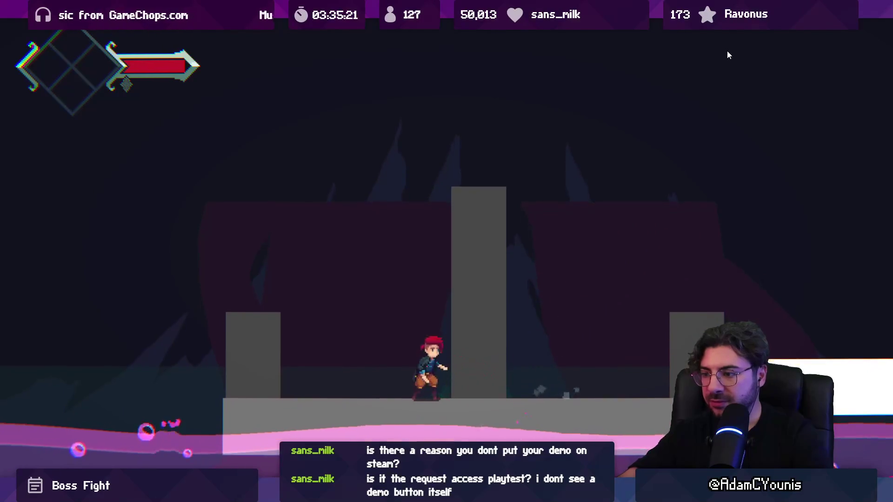
key(shift+space)
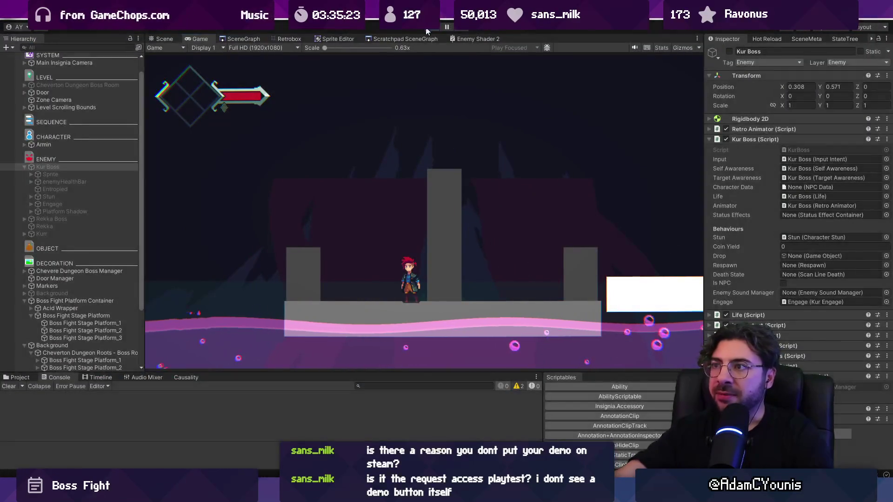
click(427, 29)
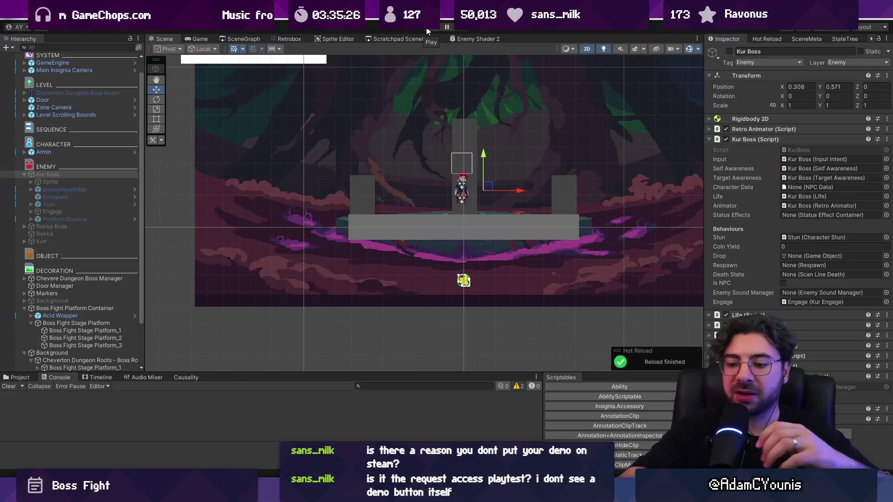